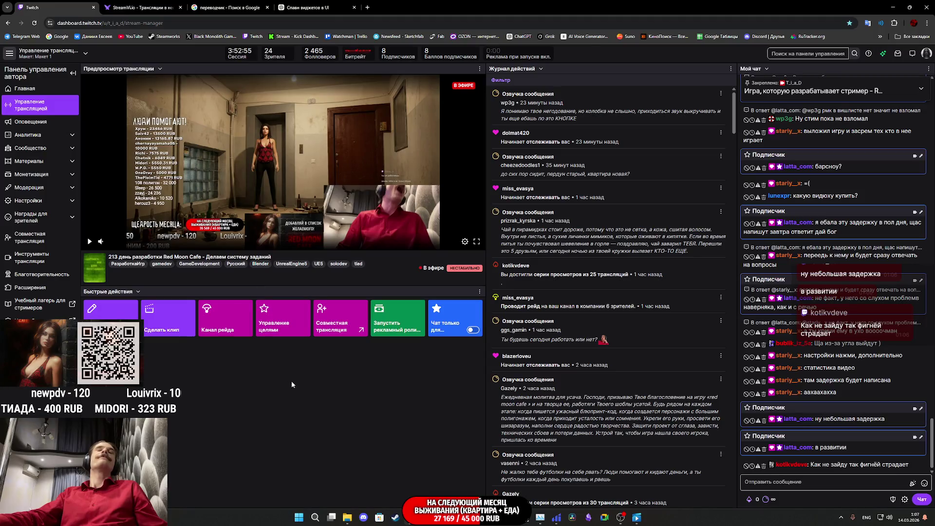
# Step: Bring the Closet_BP blueprint editor forward from the Unreal Editor taskbar previews
pyautogui.moveTo(443, 517)
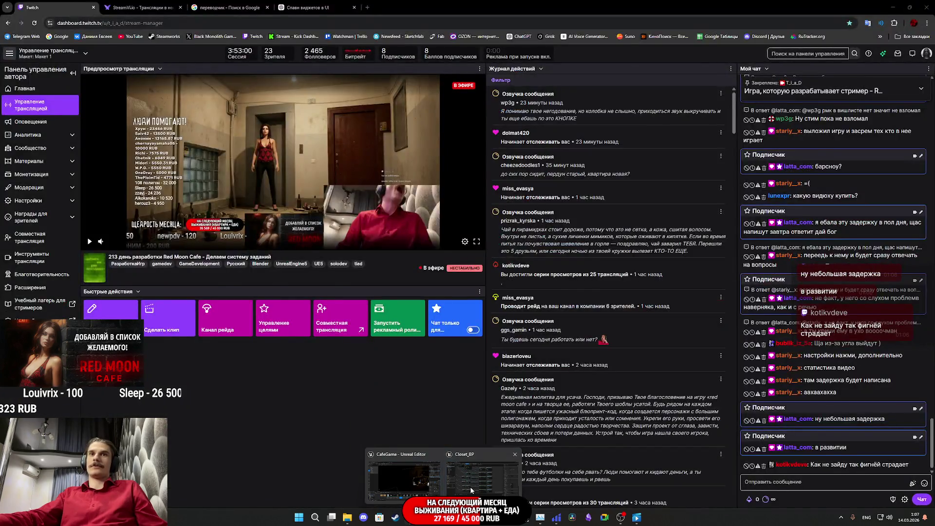
pyautogui.click(482, 475)
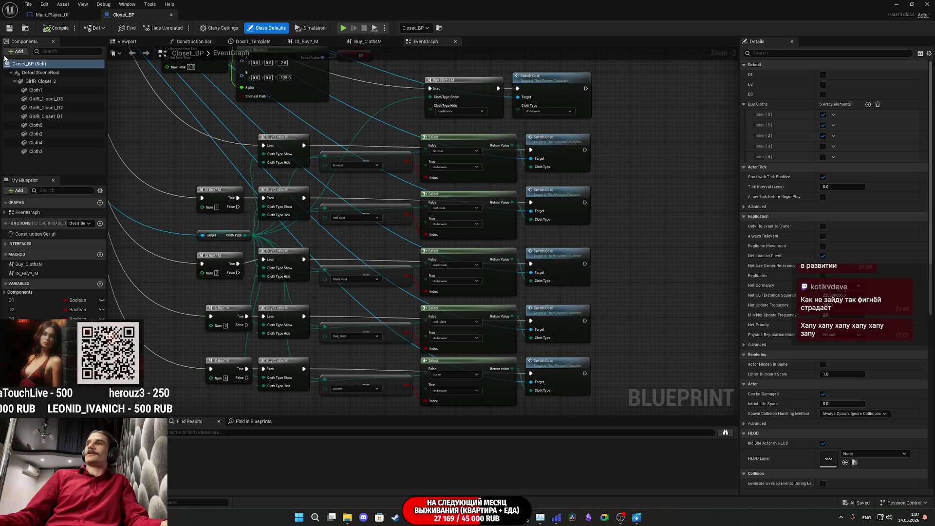
# Step: Glance at Main_Player_UI, then jump from Closet_BP's second Switch Coat call to its event definition
pyautogui.click(73, 16)
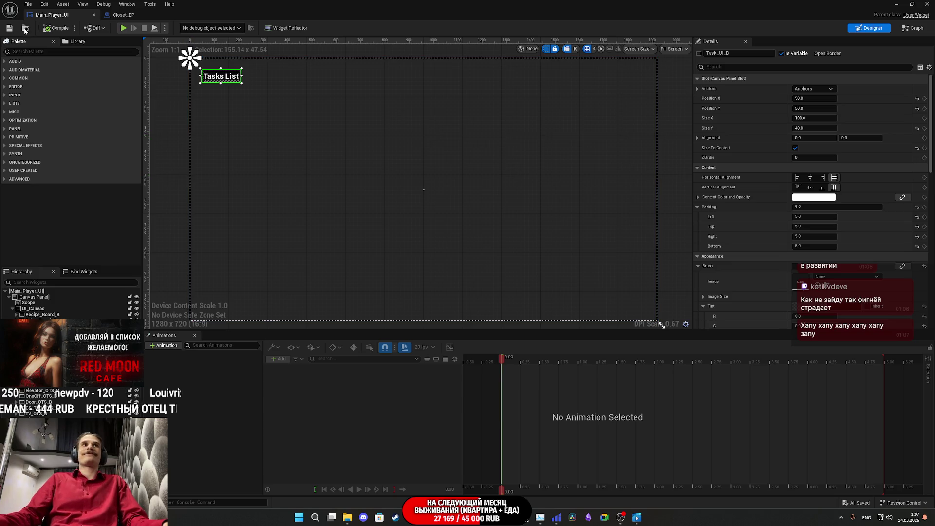
pyautogui.click(144, 16)
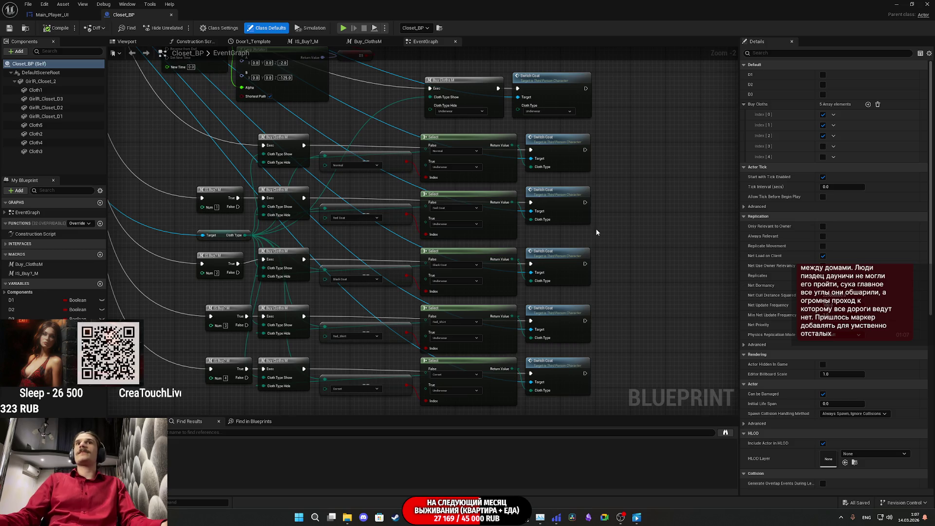
pyautogui.click(567, 200)
pyautogui.doubleClick(636, 213)
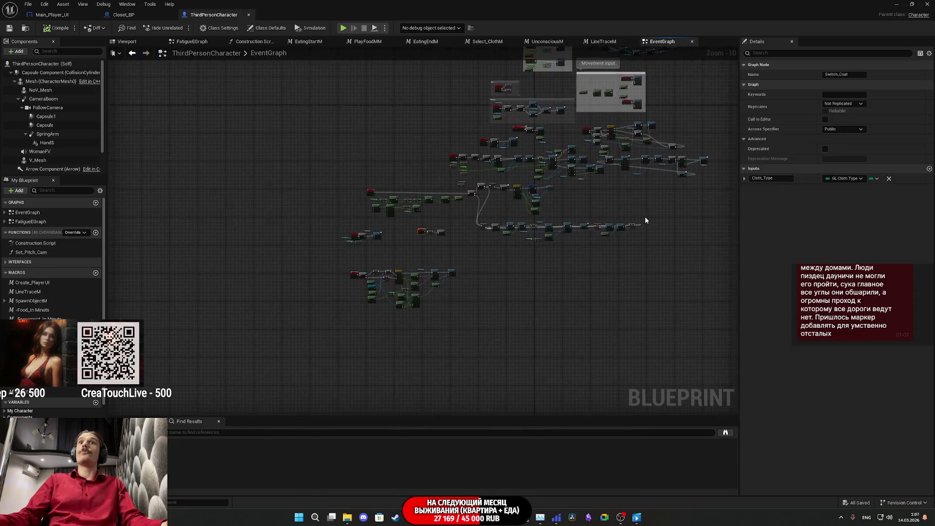
# Step: Deselect Switch_Coat to view its SET Cloth Type and Select Cloth M chain
pyautogui.click(604, 213)
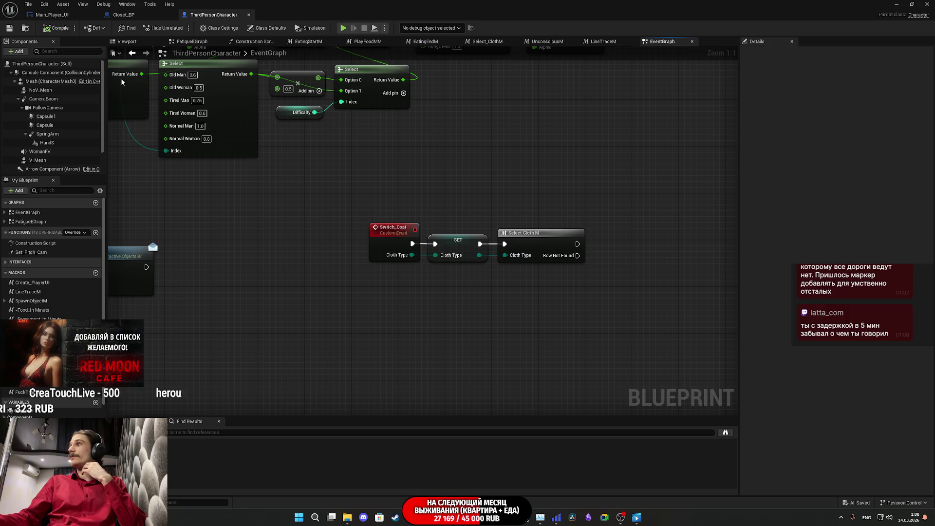
# Step: Minimize the ThirdPersonCharacter blueprint editor to get back to the ThirdPersonExampleMap level
pyautogui.moveTo(120, 78); pyautogui.dragTo(120, 77)
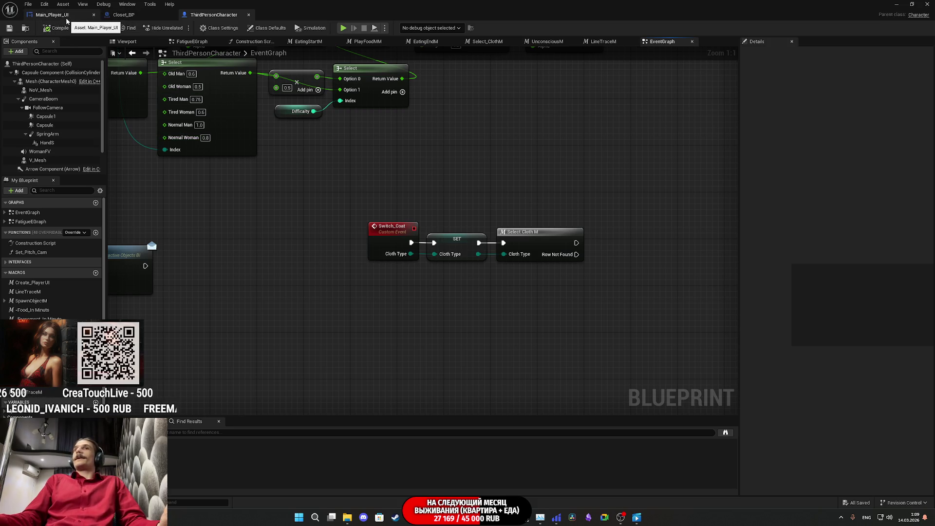
pyautogui.click(901, 4)
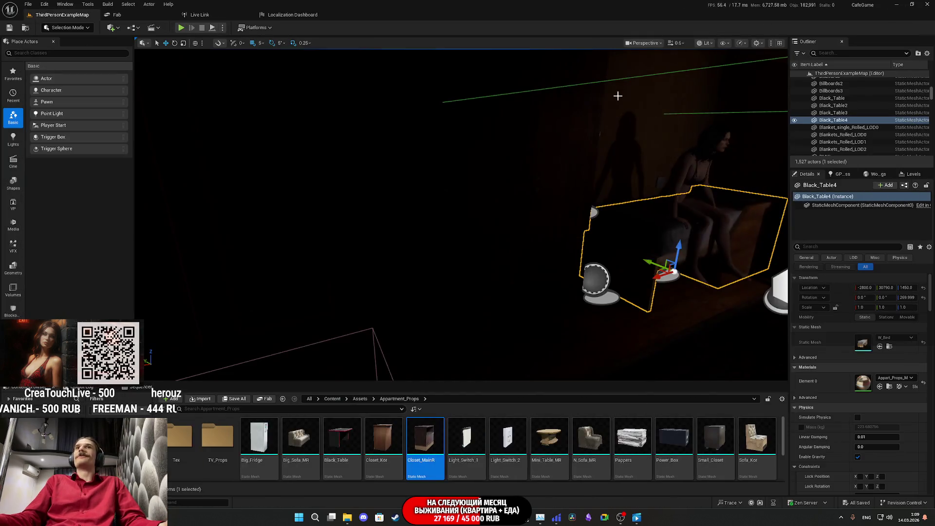
# Step: Select the GL_Female character in the level and open the Level Blueprint
pyautogui.moveTo(618, 88); pyautogui.dragTo(650, 174)
pyautogui.click(651, 173)
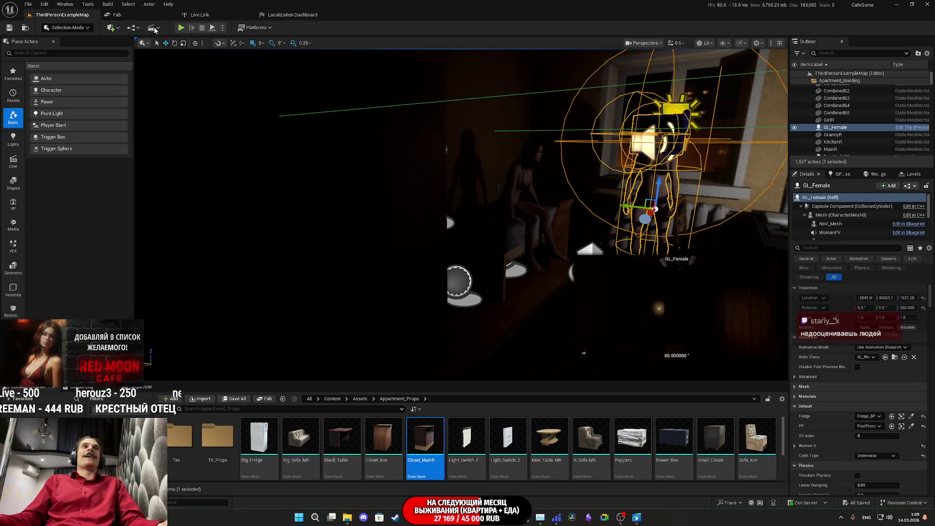
pyautogui.click(131, 28)
pyautogui.click(176, 82)
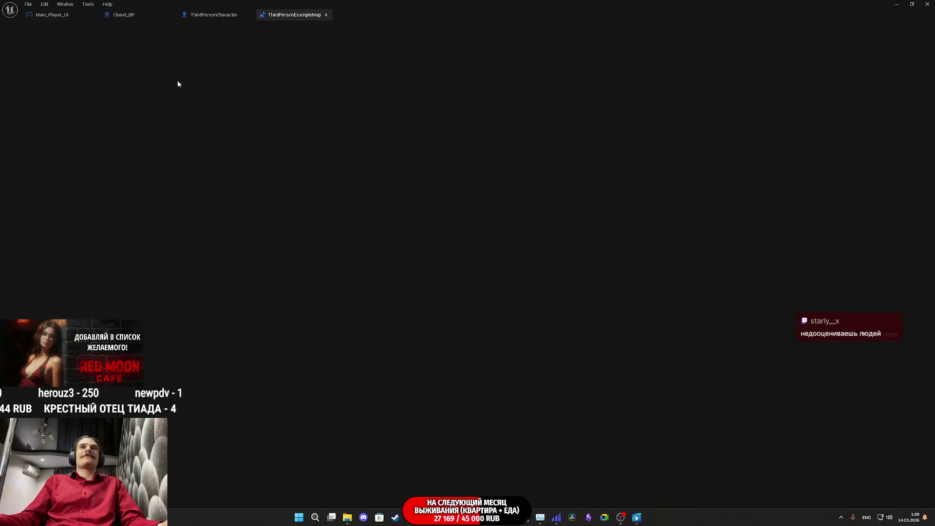
# Step: Move the first three Event BeginPlay chain nodes slightly lower in the event graph
pyautogui.scroll(-5, 390, 120)
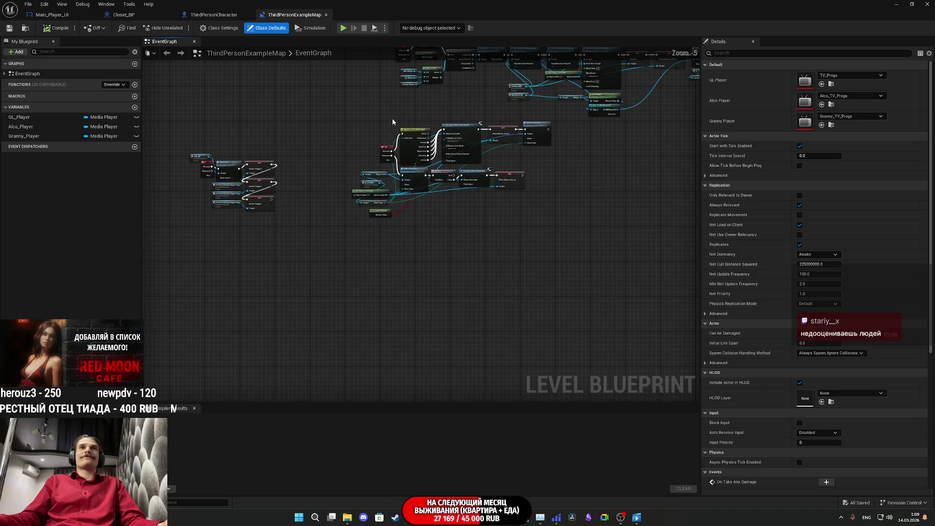
pyautogui.moveTo(304, 359)
pyautogui.mouseDown()
pyautogui.moveTo(264, 399)
pyautogui.moveTo(395, 251)
pyautogui.mouseUp()
pyautogui.scroll(5, 396, 253)
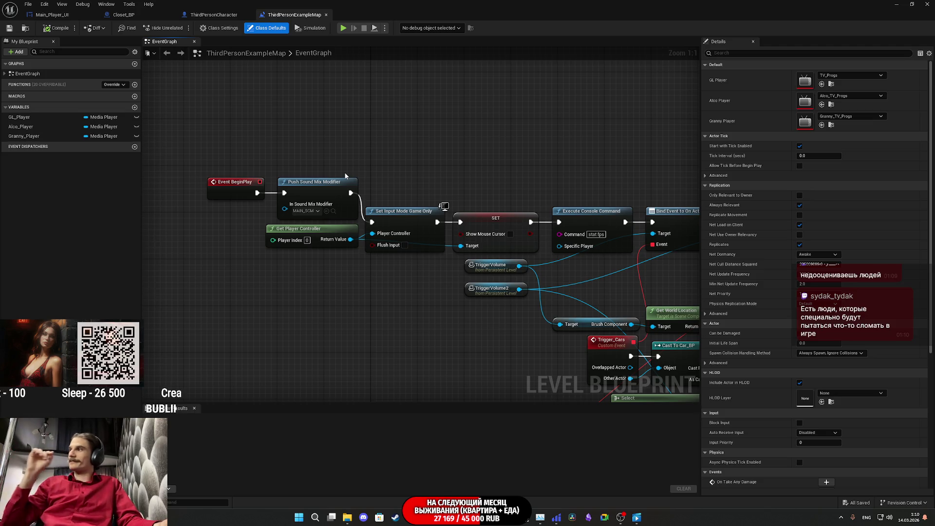
pyautogui.moveTo(238, 169); pyautogui.dragTo(451, 194)
pyautogui.moveTo(543, 308); pyautogui.dragTo(446, 196)
pyautogui.moveTo(548, 215); pyautogui.dragTo(548, 245)
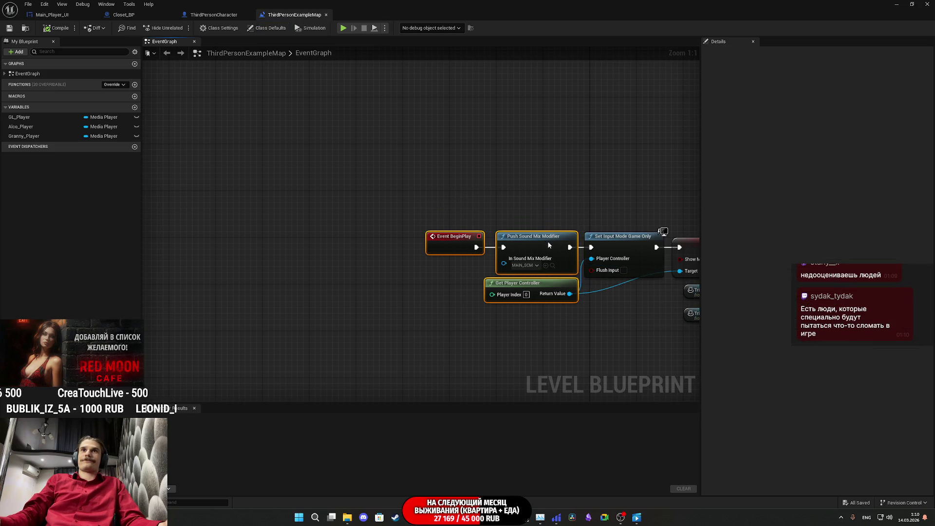
pyautogui.click(580, 212)
pyautogui.moveTo(488, 211)
pyautogui.mouseDown()
pyautogui.moveTo(393, 231)
pyautogui.moveTo(237, 229)
pyautogui.moveTo(295, 209)
pyautogui.moveTo(601, 220)
pyautogui.moveTo(146, 205)
pyautogui.mouseUp()
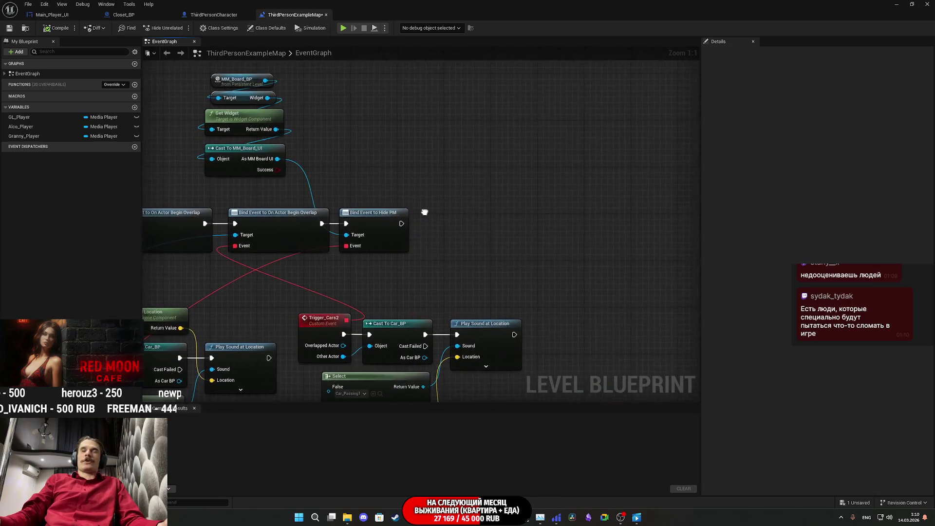
pyautogui.moveTo(411, 206); pyautogui.dragTo(696, 215)
pyautogui.moveTo(340, 192)
pyautogui.mouseDown()
pyautogui.moveTo(539, 229)
pyautogui.moveTo(359, 213)
pyautogui.moveTo(190, 231)
pyautogui.moveTo(248, 162)
pyautogui.mouseUp()
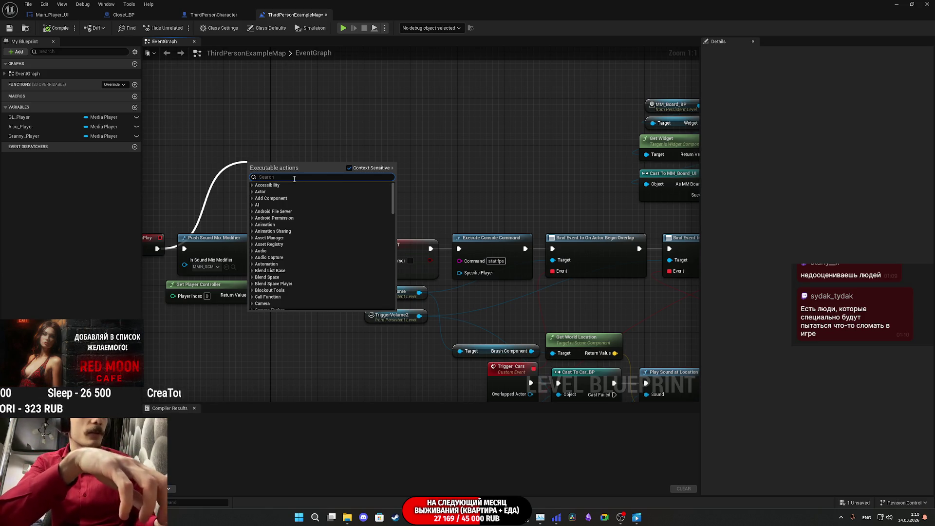
# Step: Add a GL_Female reference to the level blueprint and search its actions for 'Bi CLOTH'
pyautogui.write('BIND')
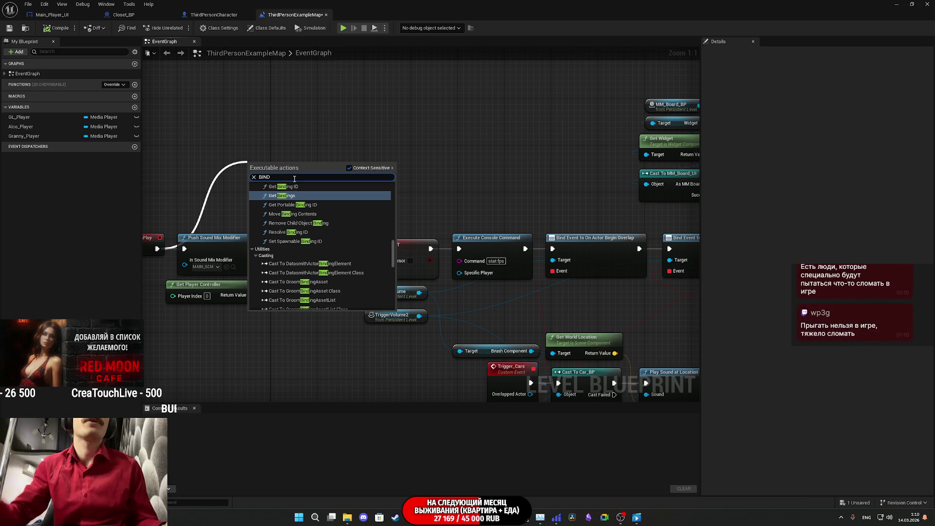
pyautogui.click(345, 112)
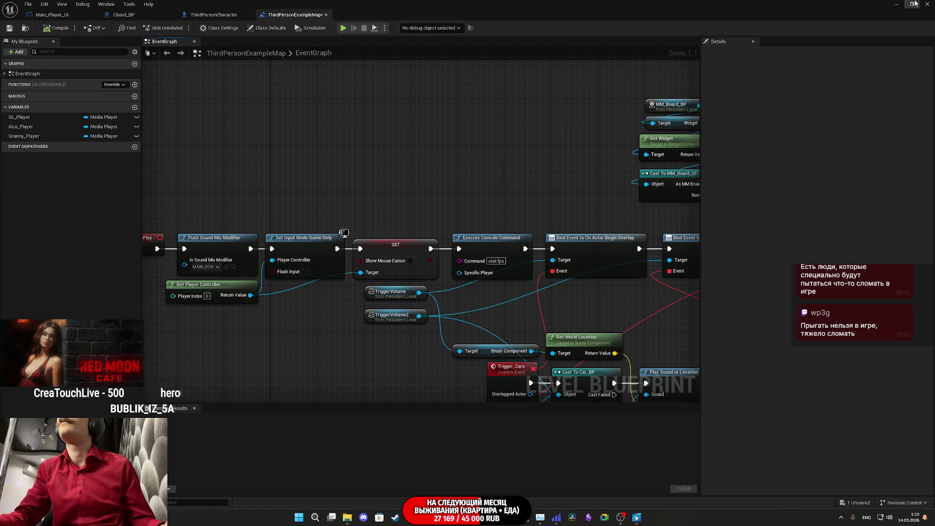
pyautogui.click(913, 3)
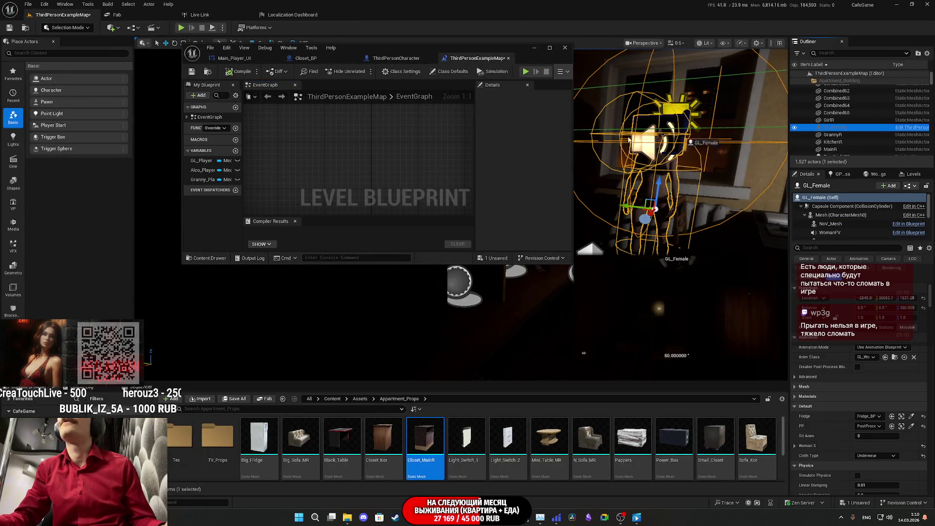
pyautogui.moveTo(676, 137); pyautogui.dragTo(331, 138)
pyautogui.doubleClick(476, 52)
pyautogui.moveTo(286, 100); pyautogui.dragTo(320, 104)
pyautogui.write('Bi')
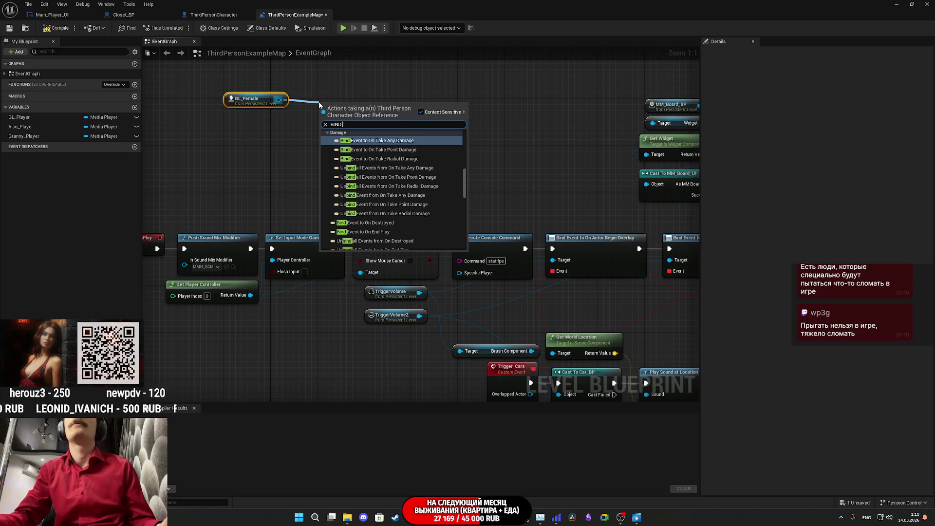
pyautogui.write(' CLOTH')
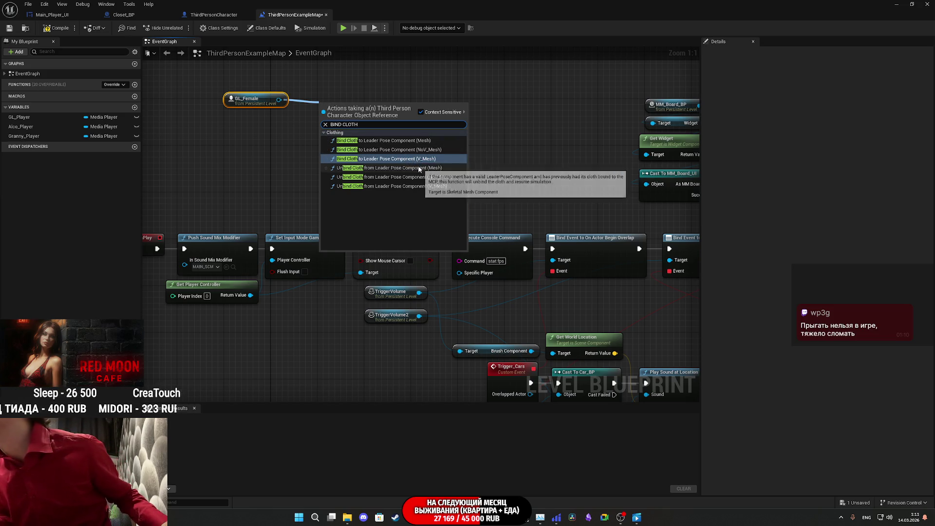
pyautogui.click(464, 82)
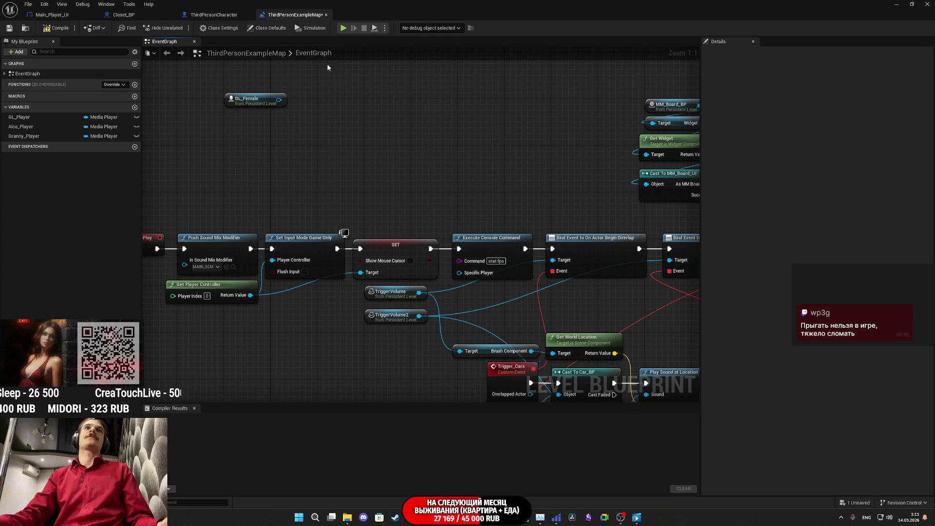
# Step: Compile and save the level blueprint, then close its editor
pyautogui.click(66, 31)
pyautogui.click(14, 30)
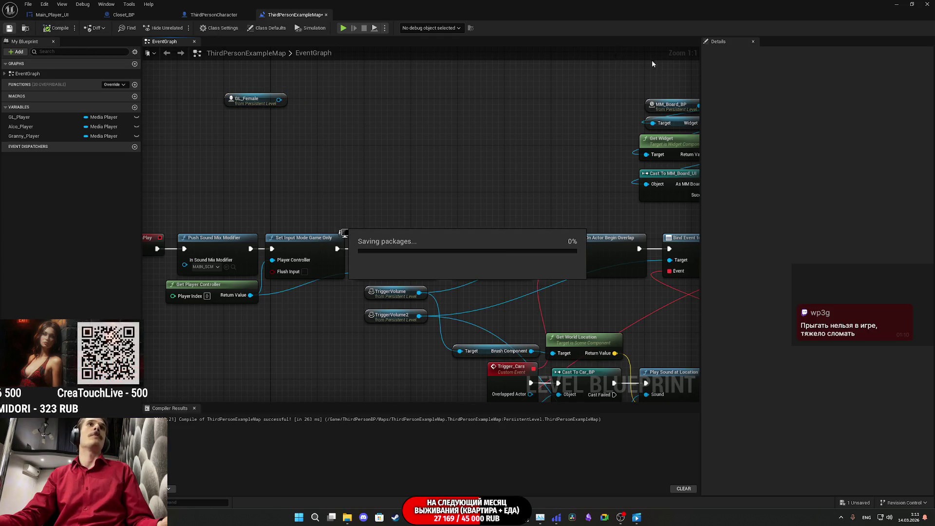
pyautogui.click(927, 4)
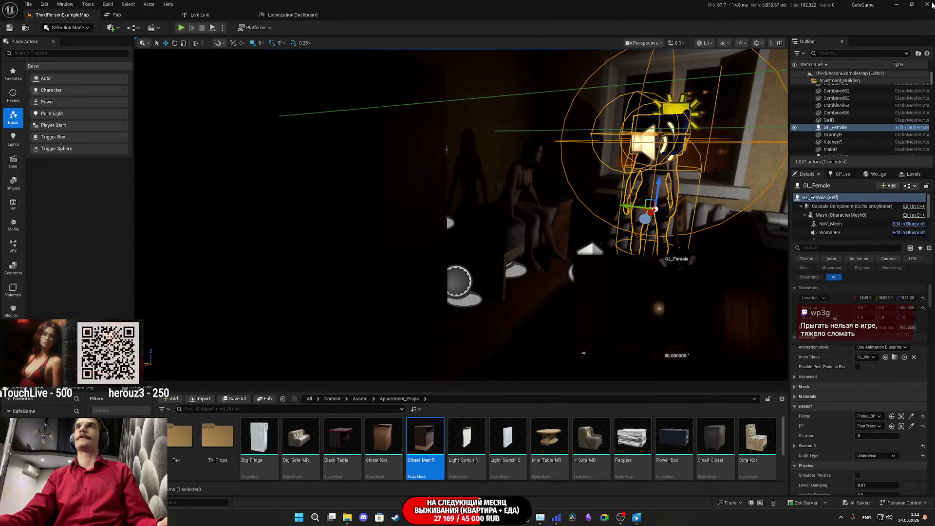
# Step: Switch to the Twitch stream dashboard and start the broadcast preview playing
pyautogui.hotkey('alt', 'Tab')
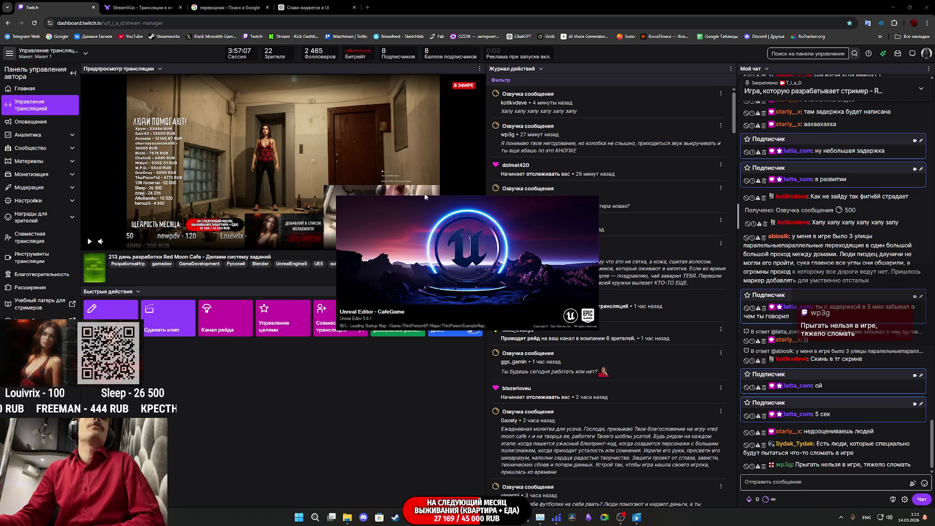
pyautogui.click(90, 242)
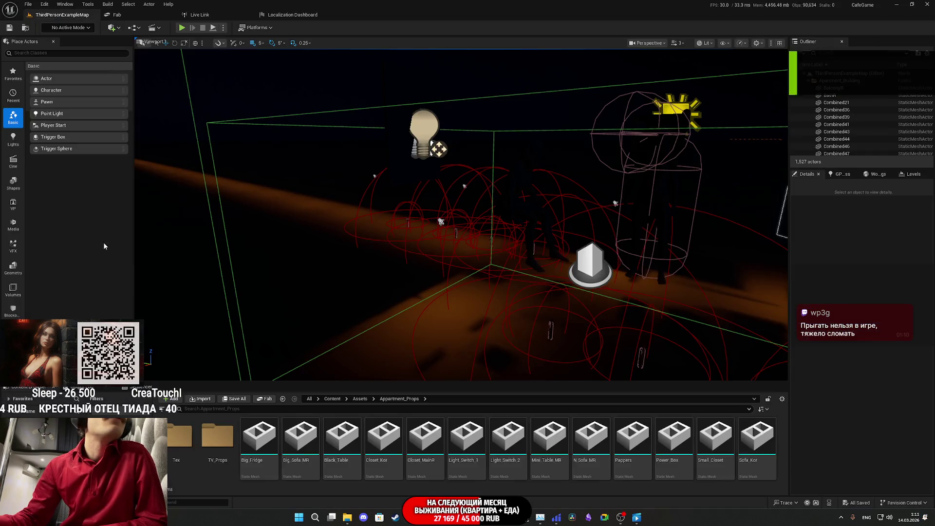
pyautogui.hotkey('alt', 'Tab')
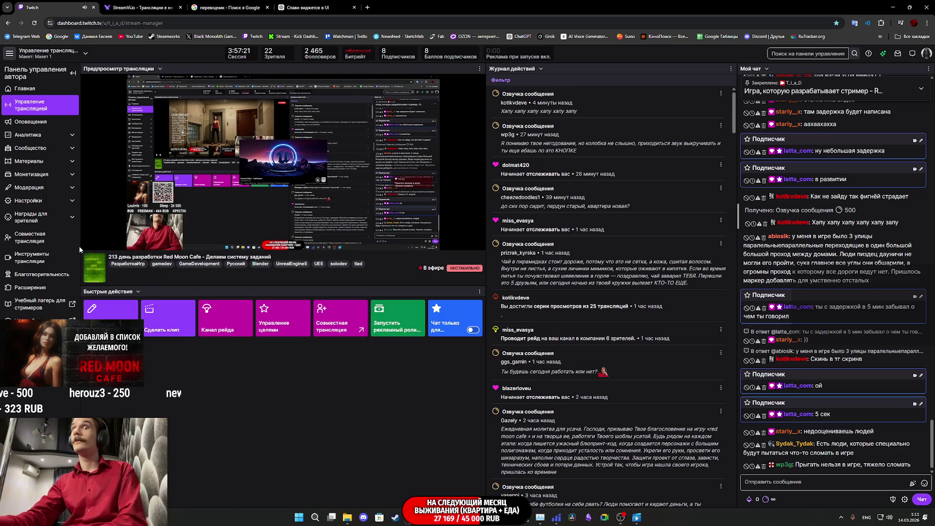
# Step: Pause, resume and pause the Twitch stream preview, then switch to the StreamVi broadcast page
pyautogui.moveTo(89, 246)
pyautogui.click(89, 244)
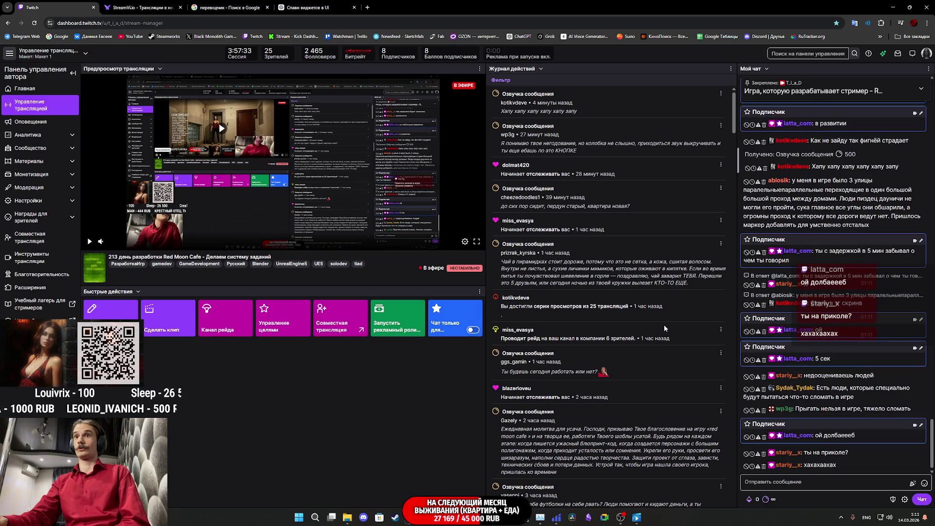
pyautogui.click(95, 243)
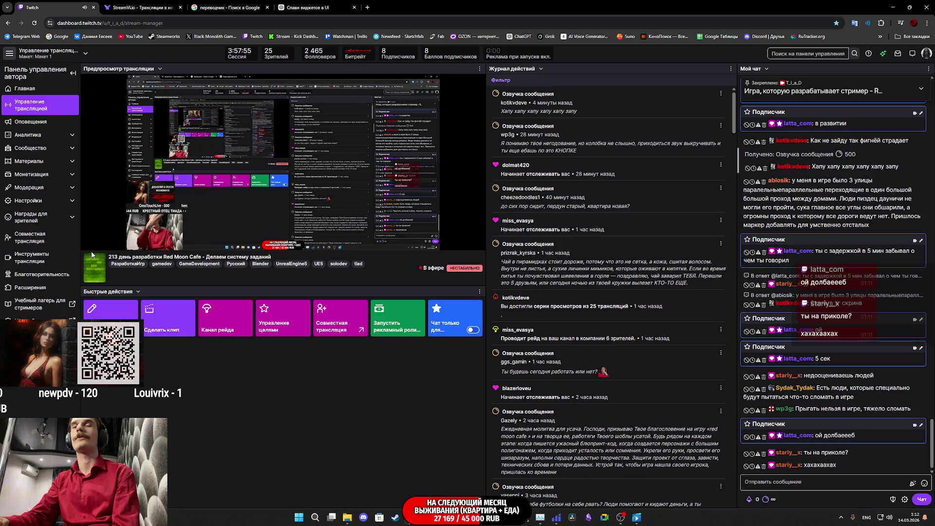
pyautogui.click(89, 241)
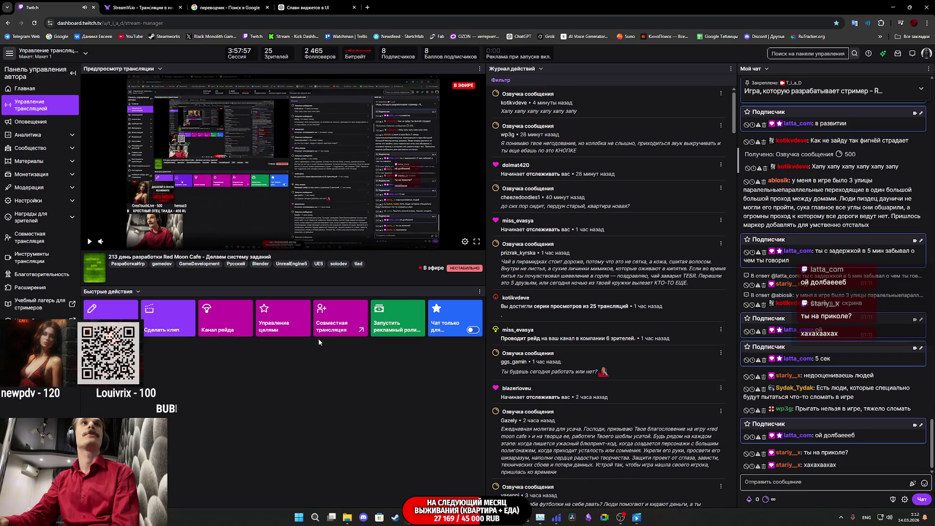
pyautogui.click(164, 6)
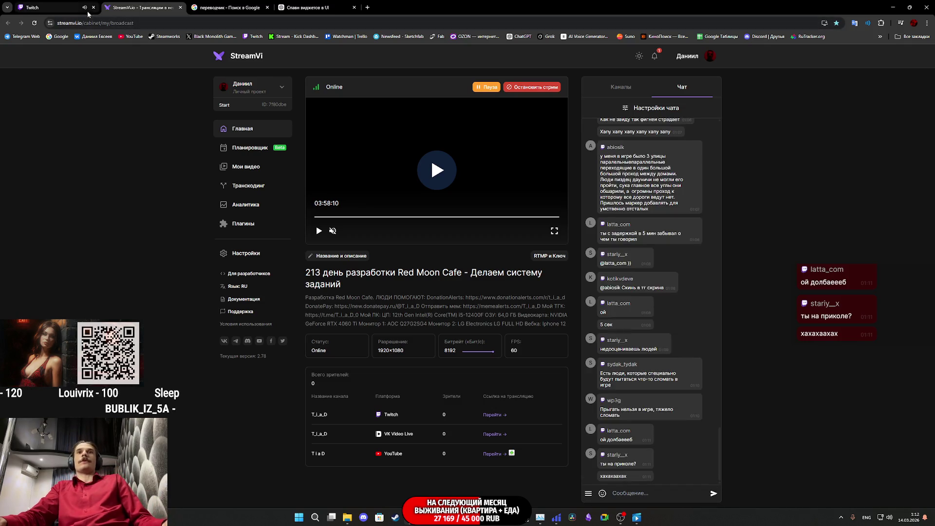
# Step: Flip between the Twitch and StreamVi tabs, then bring the Unreal editor back to the front
pyautogui.click(44, 8)
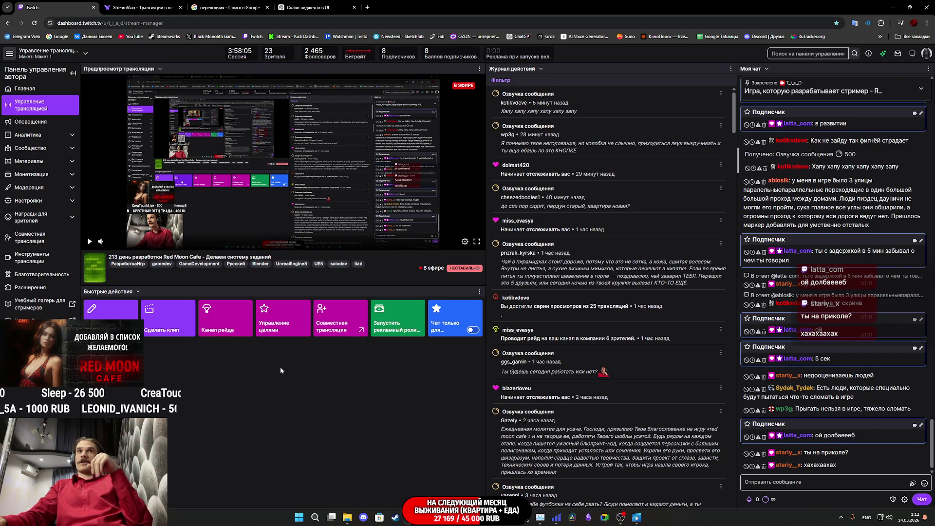
pyautogui.click(141, 7)
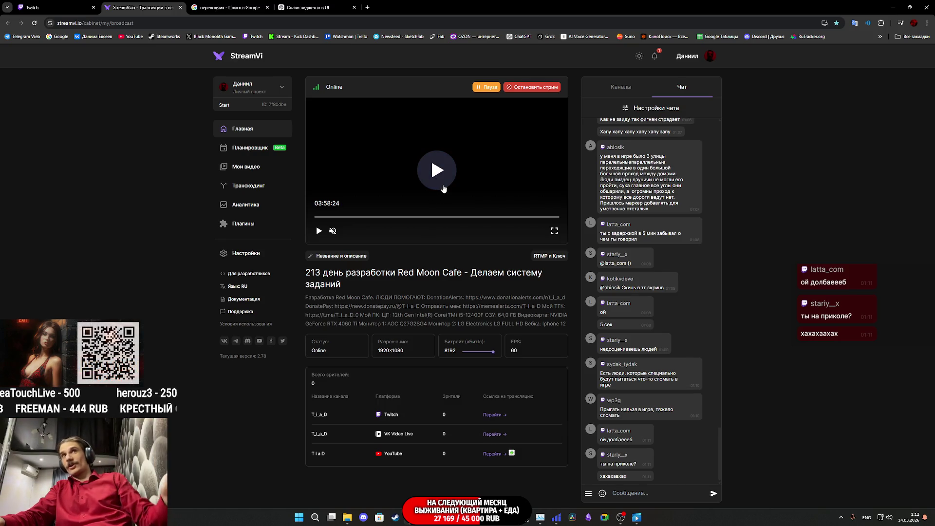
pyautogui.click(81, 5)
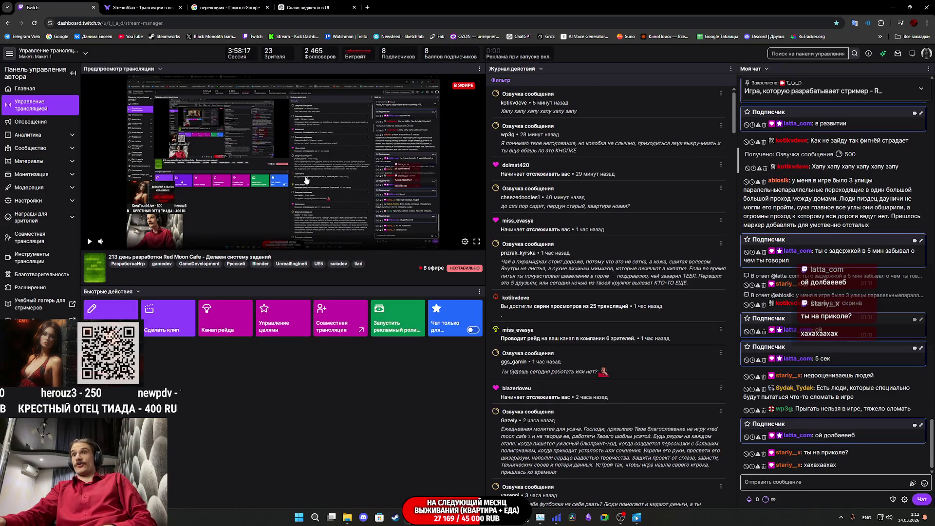
pyautogui.moveTo(445, 517)
pyautogui.click(492, 471)
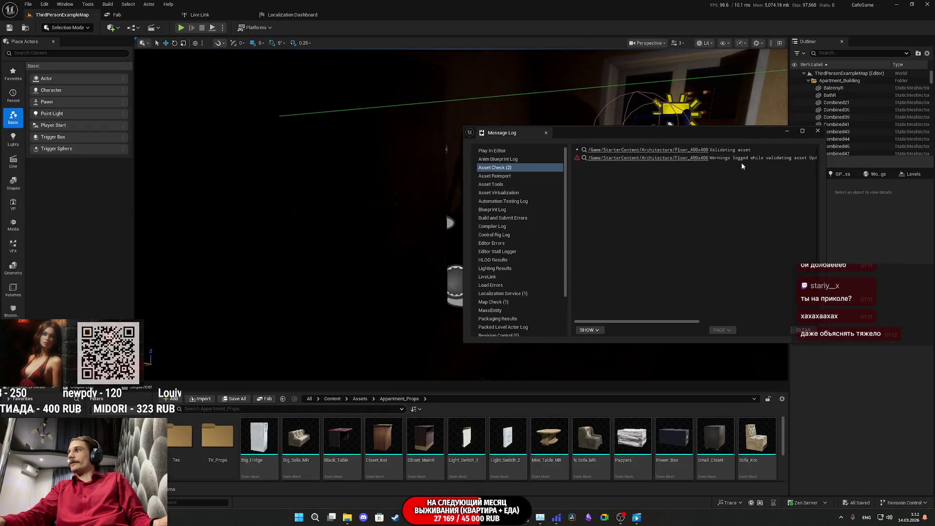
# Step: Close the Message Log and open the map's Level Blueprint from the Blueprints menu
pyautogui.click(818, 130)
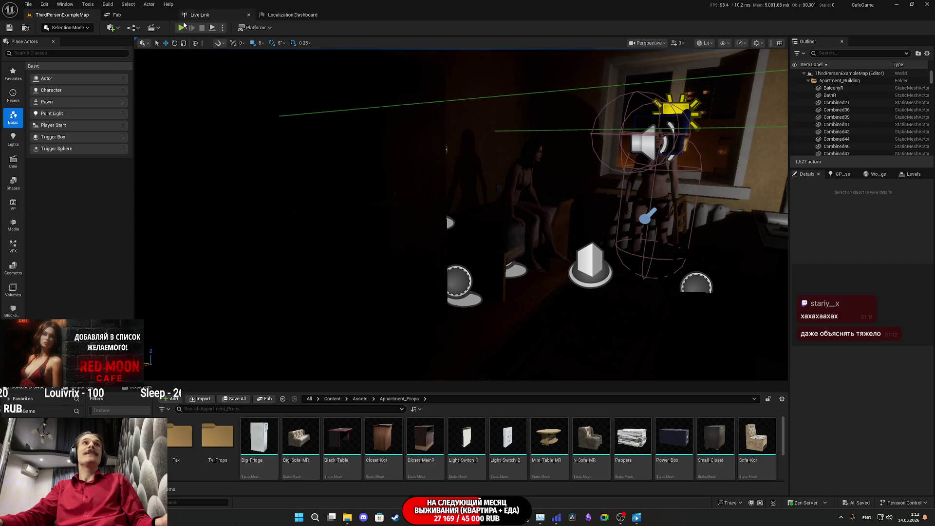
pyautogui.click(133, 28)
pyautogui.click(165, 80)
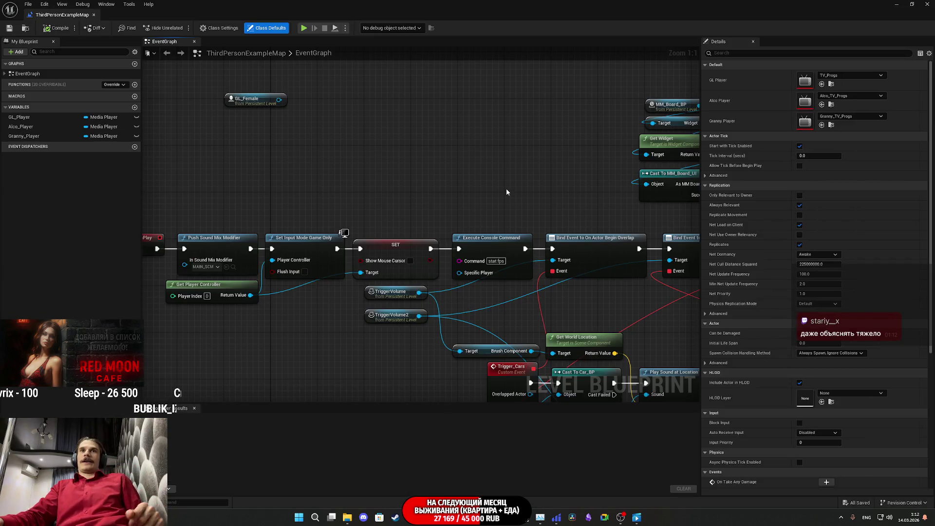
# Step: Reposition the GL_Female reference node directly beneath the Get Player Controller node
pyautogui.moveTo(507, 188)
pyautogui.mouseDown()
pyautogui.moveTo(672, 246)
pyautogui.moveTo(673, 236)
pyautogui.mouseUp()
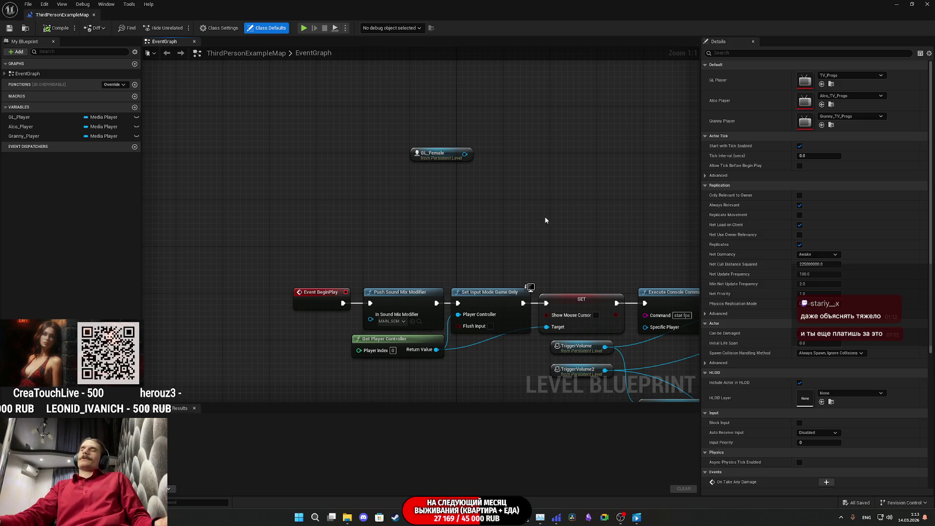
pyautogui.moveTo(540, 217); pyautogui.dragTo(512, 216)
pyautogui.moveTo(404, 163)
pyautogui.mouseDown()
pyautogui.moveTo(400, 224)
pyautogui.moveTo(425, 269)
pyautogui.mouseUp()
pyautogui.moveTo(498, 253)
pyautogui.mouseDown()
pyautogui.moveTo(459, 171)
pyautogui.moveTo(388, 156)
pyautogui.mouseUp()
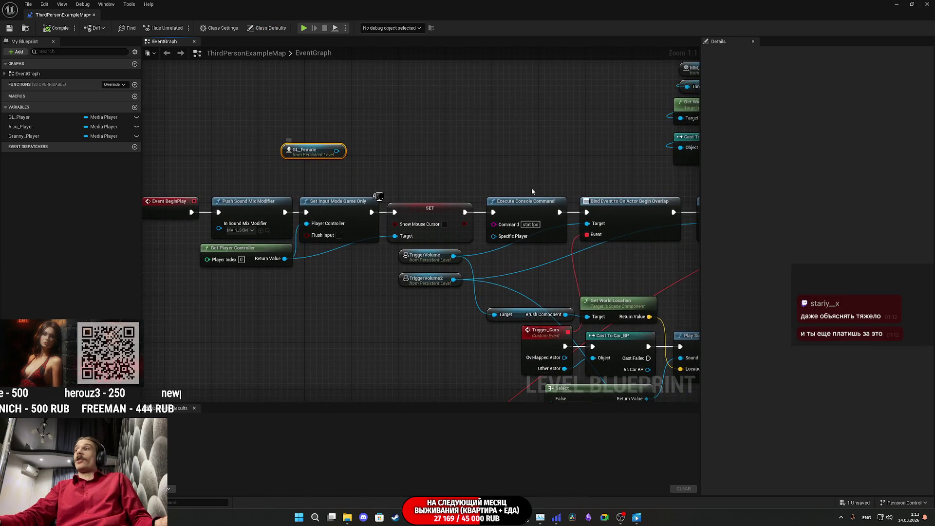
pyautogui.moveTo(421, 173); pyautogui.dragTo(522, 182)
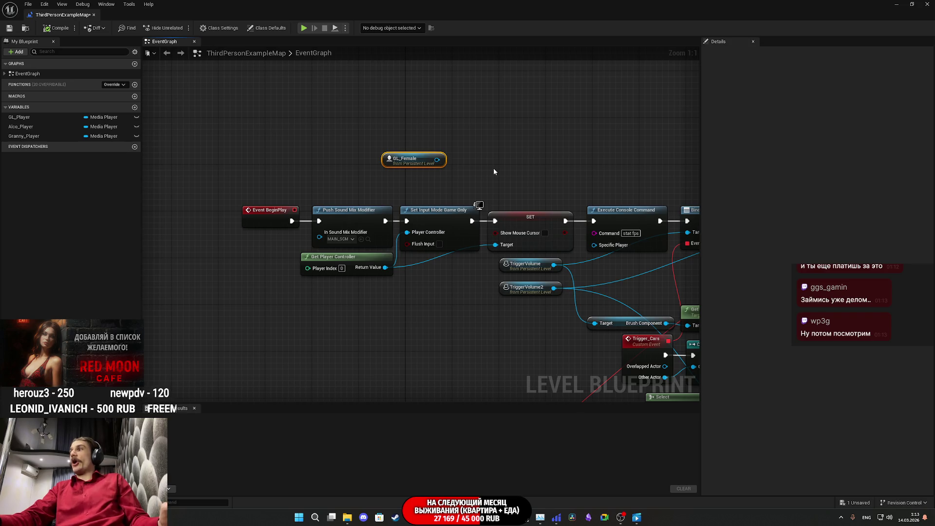
pyautogui.click(460, 173)
pyautogui.moveTo(424, 167)
pyautogui.mouseDown()
pyautogui.moveTo(348, 314)
pyautogui.moveTo(426, 305)
pyautogui.moveTo(469, 251)
pyautogui.mouseUp()
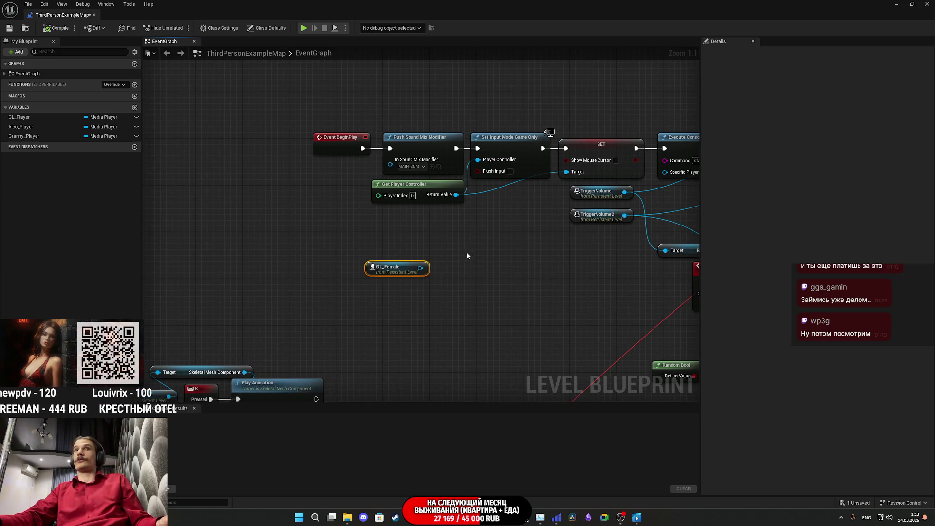
pyautogui.moveTo(420, 273); pyautogui.dragTo(384, 266)
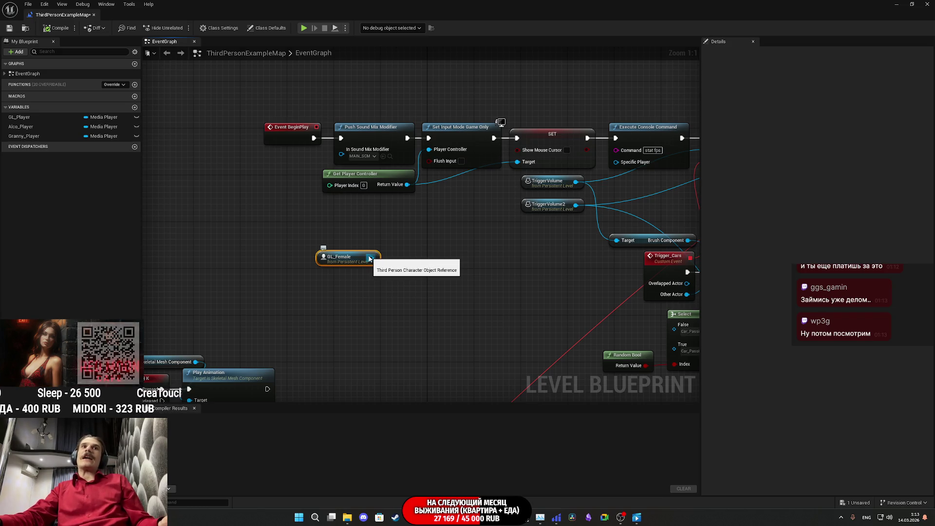
# Step: Search GL_Female's action menu for 'BIND' and 'SWI', cancel it, and close the Level Blueprint
pyautogui.moveTo(370, 259)
pyautogui.mouseDown()
pyautogui.moveTo(395, 258)
pyautogui.moveTo(396, 267)
pyautogui.mouseUp()
pyautogui.write('BIN')
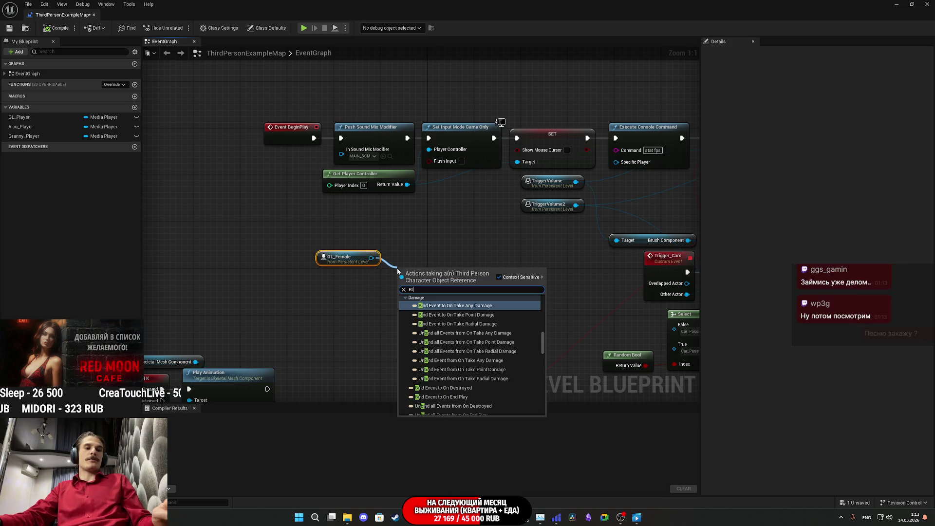
pyautogui.write('D ')
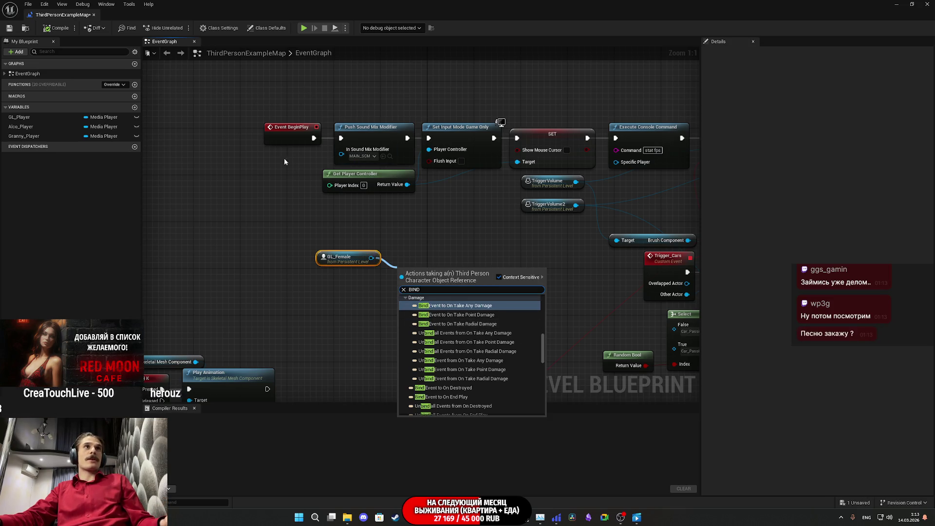
pyautogui.write('CLO')
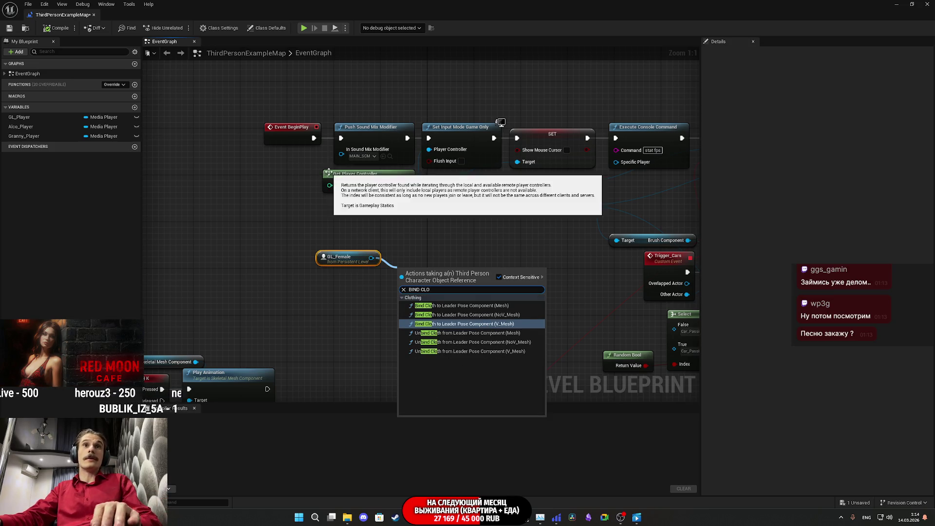
pyautogui.press('BackSpace')
pyautogui.press('BackSpace')
pyautogui.press('BackSpace')
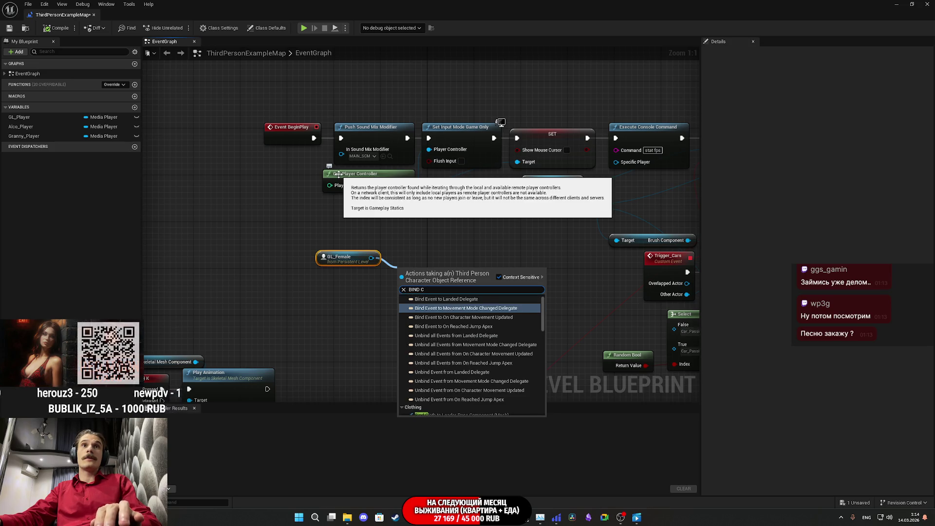
pyautogui.write('SWI')
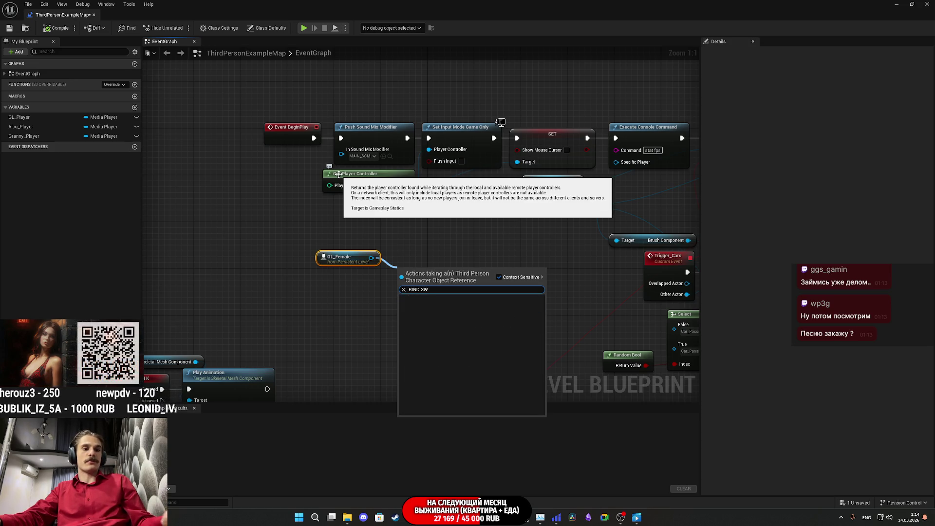
pyautogui.click(435, 252)
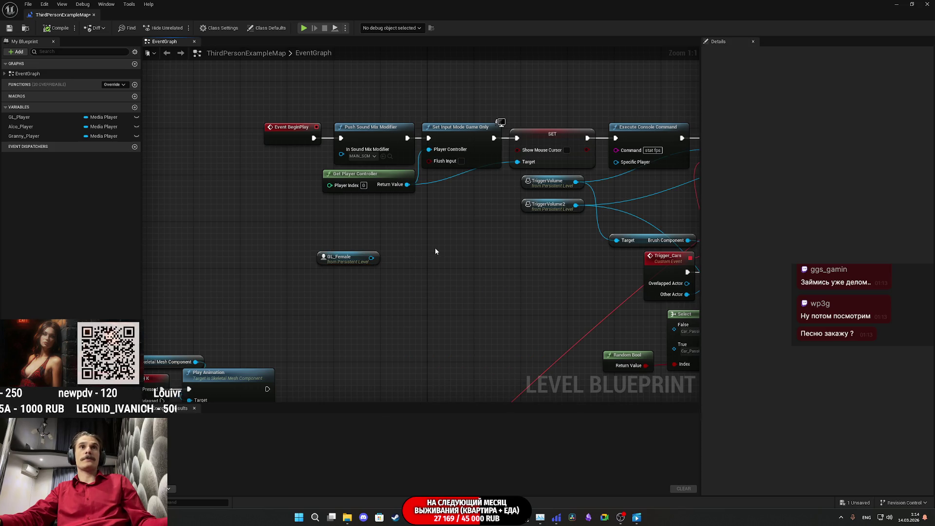
pyautogui.click(894, 4)
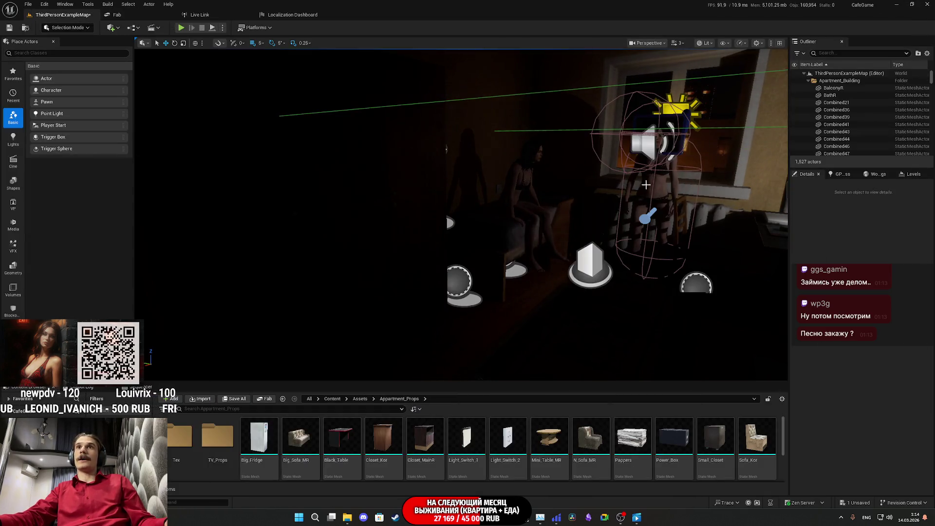
# Step: Open the ThirdPersonCharacter blueprint and zoom in on the Switch_Coat custom event
pyautogui.click(909, 185)
pyautogui.click(875, 205)
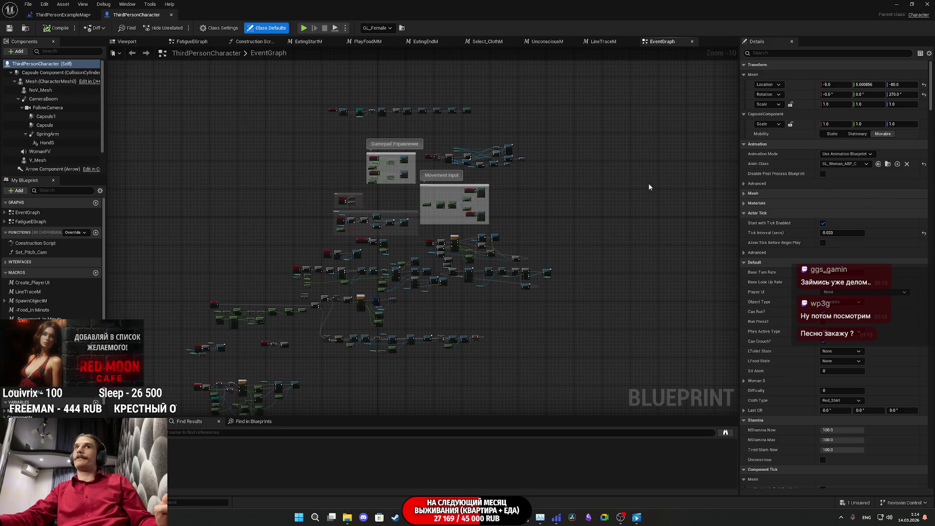
pyautogui.scroll(6, 435, 312)
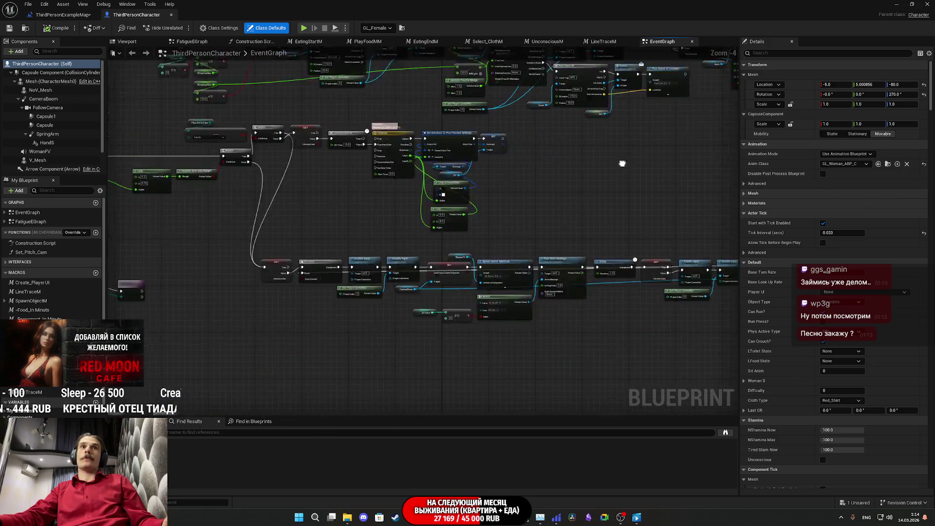
pyautogui.scroll(4, 494, 234)
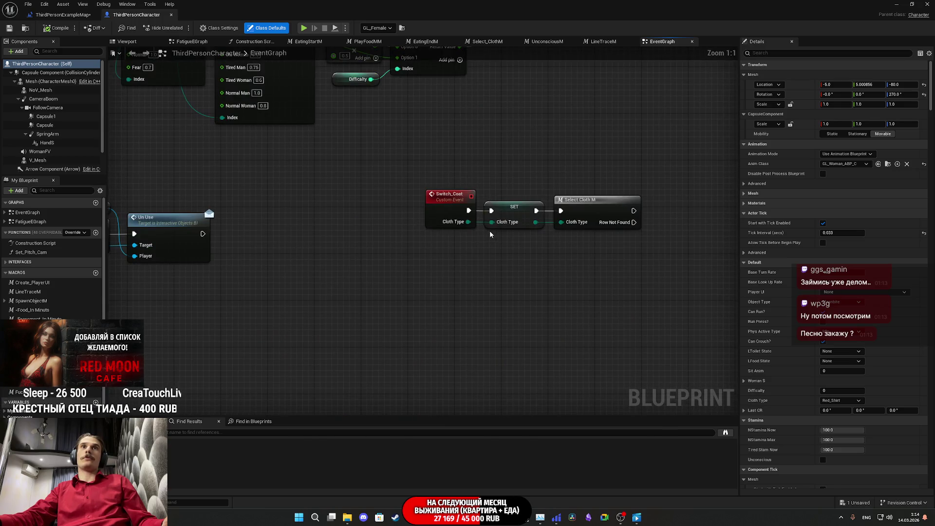
pyautogui.click(451, 216)
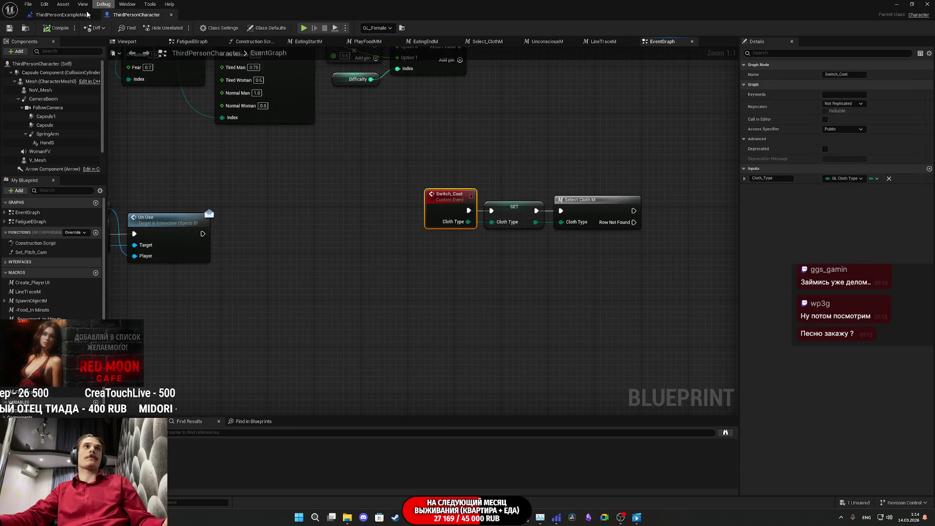
# Step: Back in the level blueprint, search GL_Female's actions for 'swi' to find Switch Coat
pyautogui.click(59, 15)
pyautogui.moveTo(371, 258); pyautogui.dragTo(382, 277)
pyautogui.write('swi')
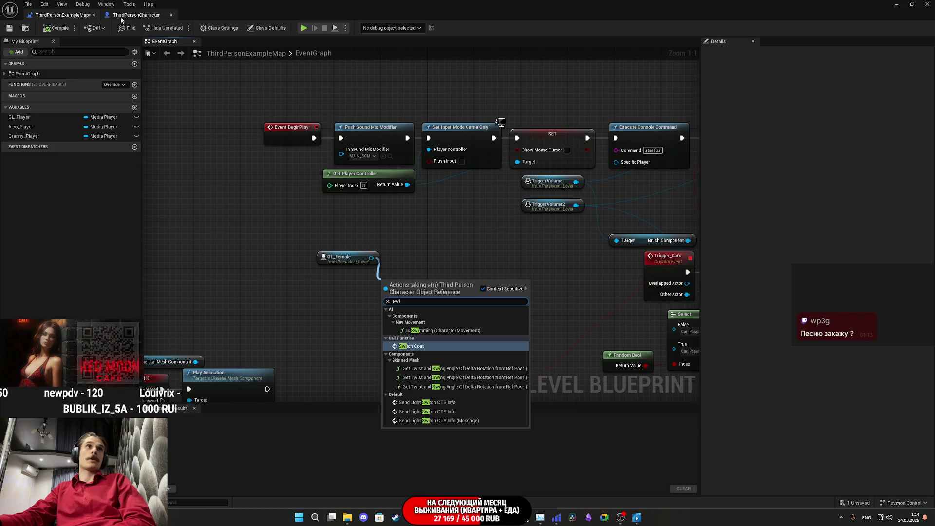
# Step: Return to ThirdPersonCharacter and show Switch_Coat's details with its Cloth_Type input
pyautogui.click(137, 15)
pyautogui.click(449, 206)
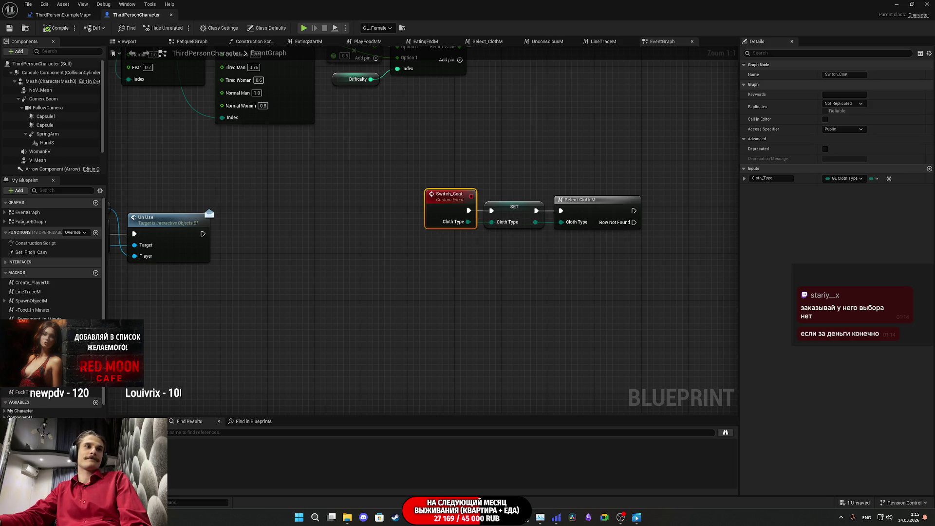
# Step: Inspect the Cloth_Type variable's properties in the My Blueprint panel
pyautogui.scroll(-5, 51, 258)
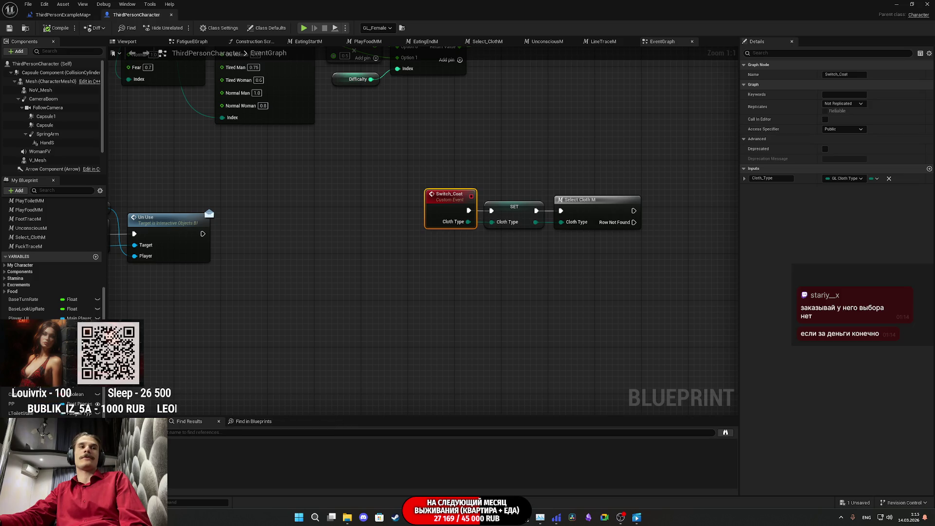
pyautogui.click(24, 365)
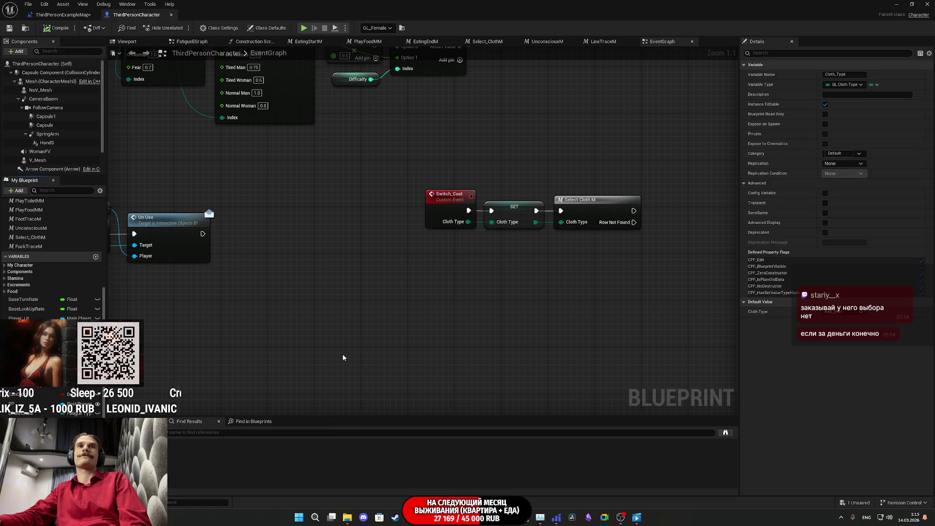
pyautogui.scroll(5, 58, 288)
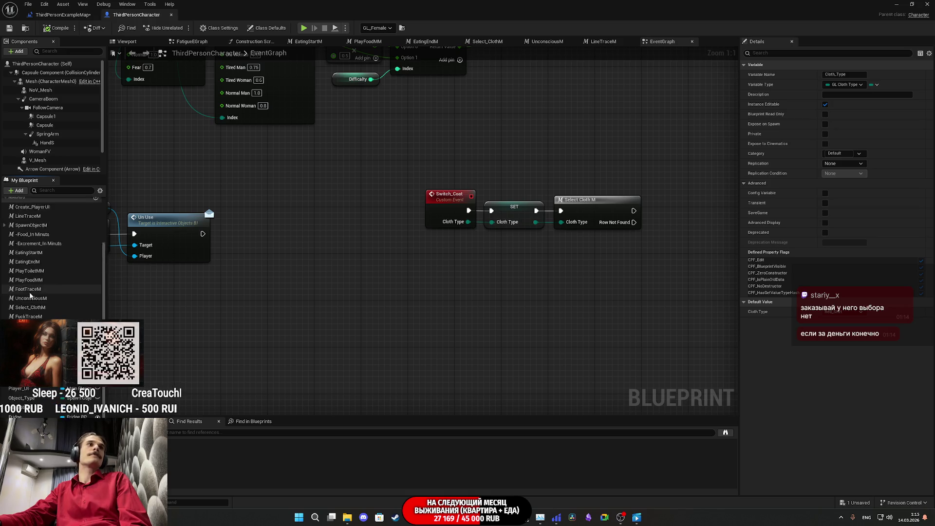
pyautogui.scroll(3, 57, 284)
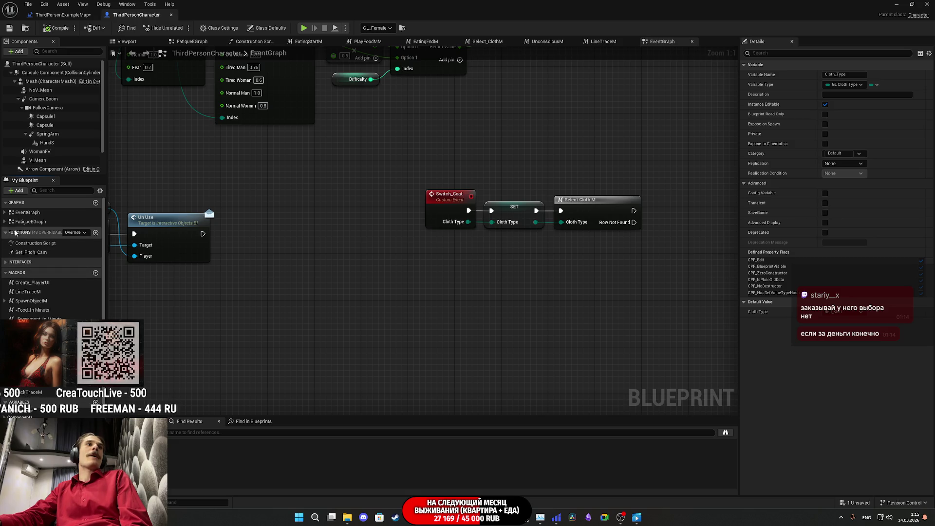
# Step: Expand EventGraph, recheck Switch_Coat's details, and open the + Add member list
pyautogui.click(7, 214)
pyautogui.click(5, 214)
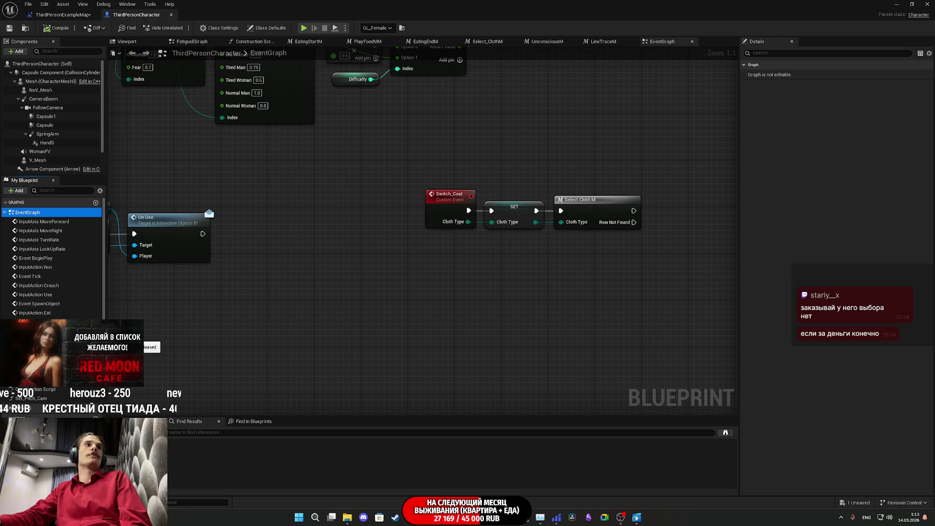
pyautogui.click(37, 349)
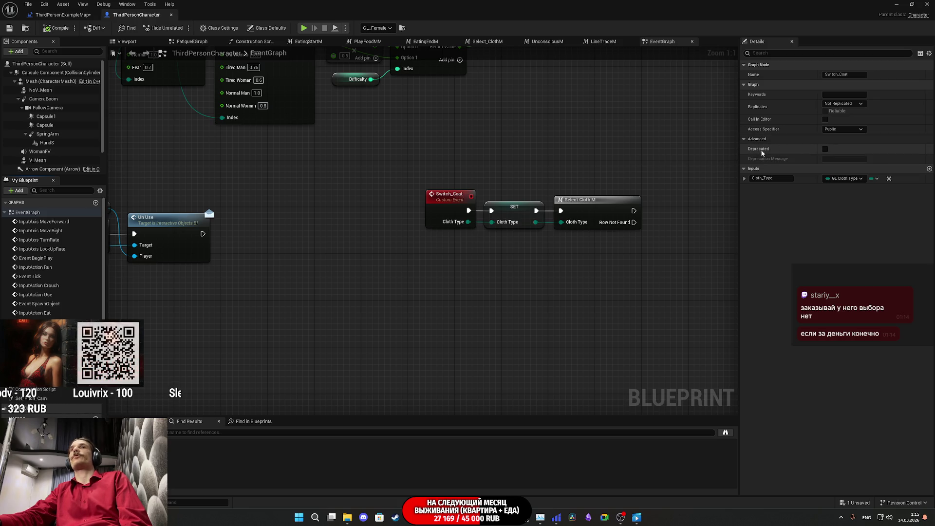
pyautogui.scroll(-10, 53, 292)
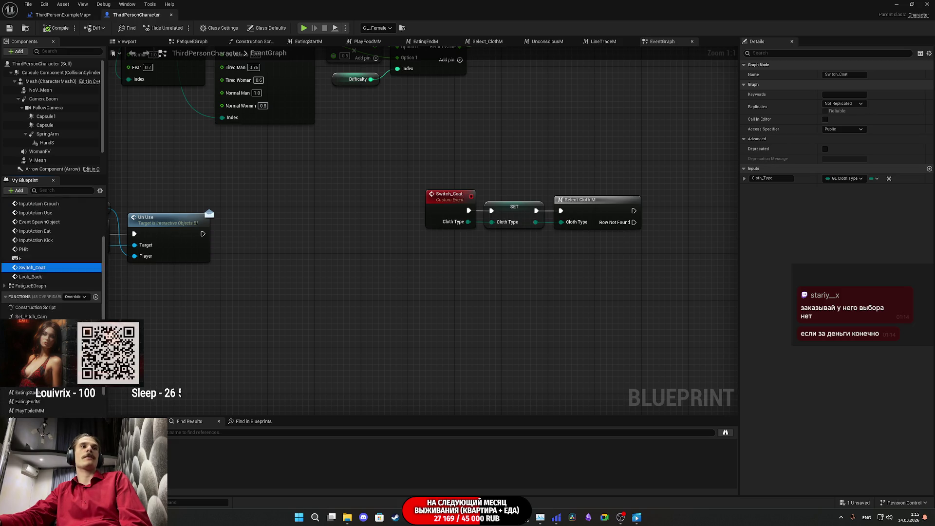
pyautogui.scroll(8, 15, 197)
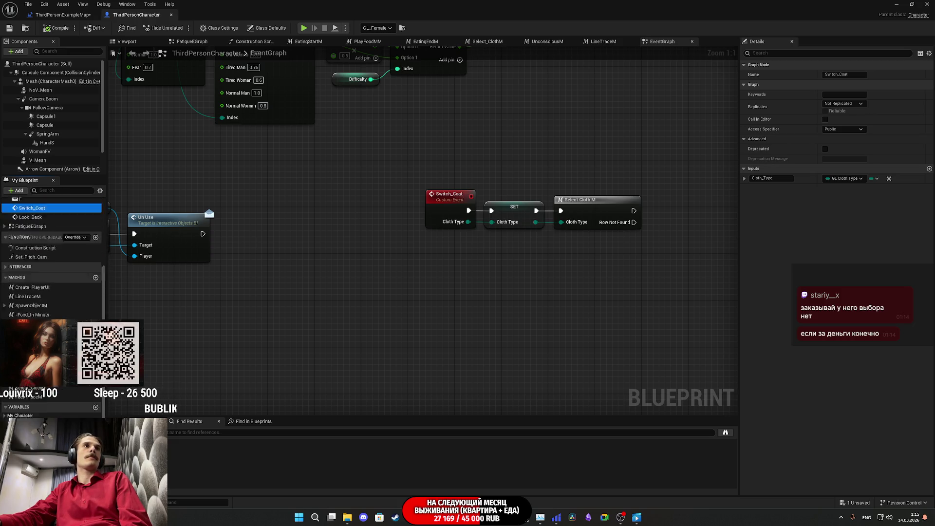
pyautogui.click(17, 191)
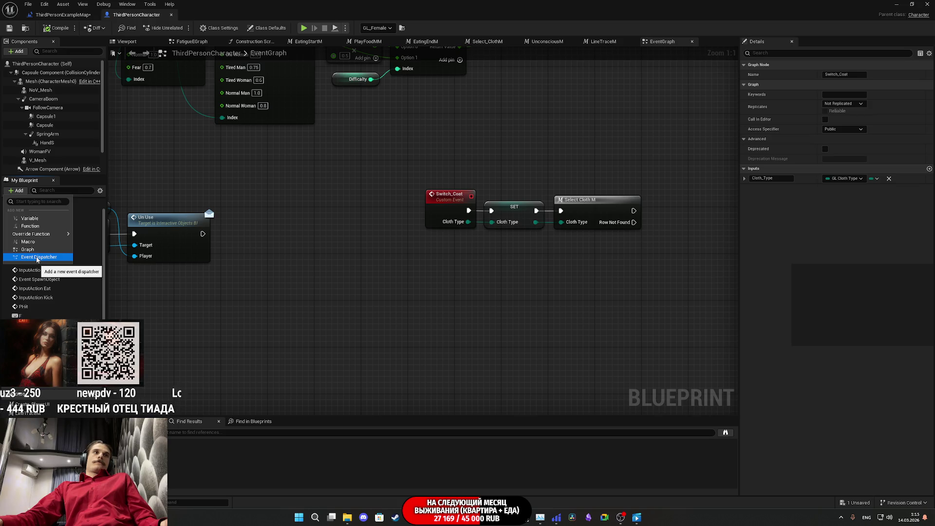
# Step: Add an event dispatcher named Switch_Cloth, then compile and save ThirdPersonCharacter
pyautogui.click(36, 257)
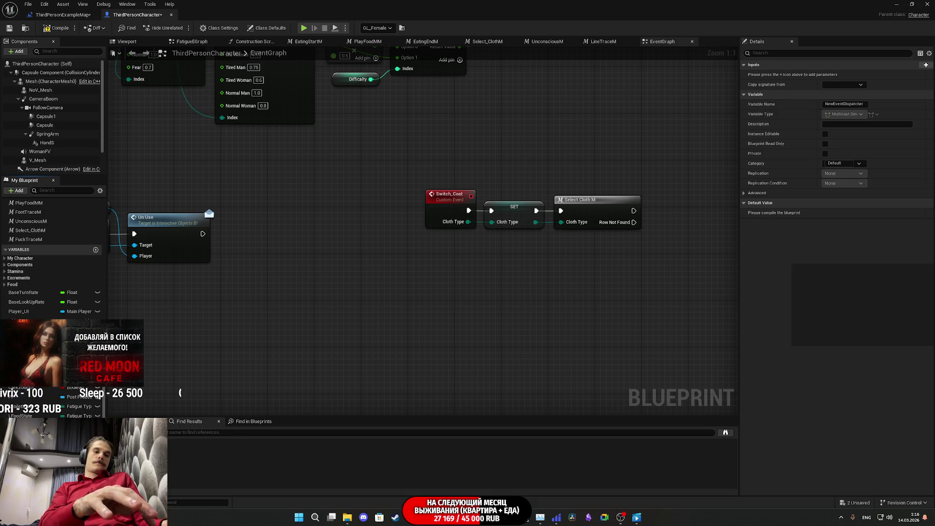
pyautogui.press('Return')
pyautogui.click(54, 32)
pyautogui.click(8, 27)
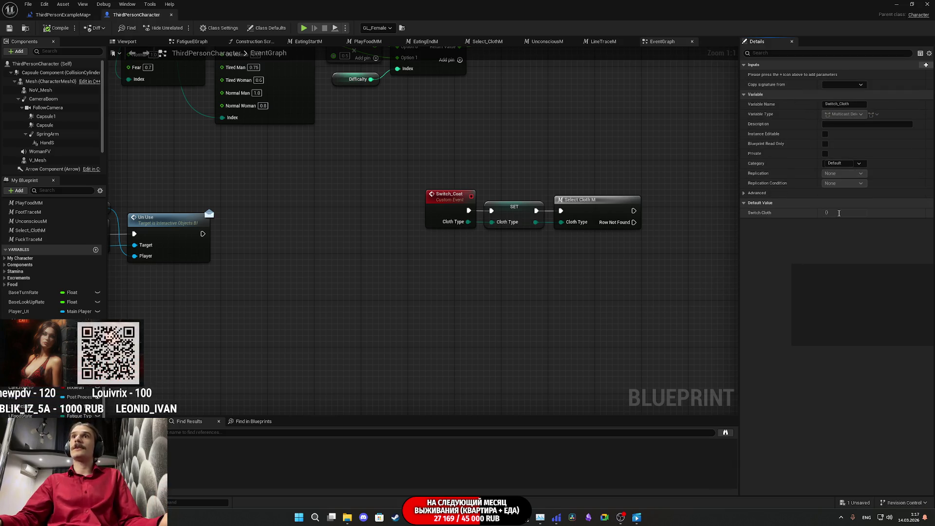
pyautogui.click(746, 204)
pyautogui.click(746, 204)
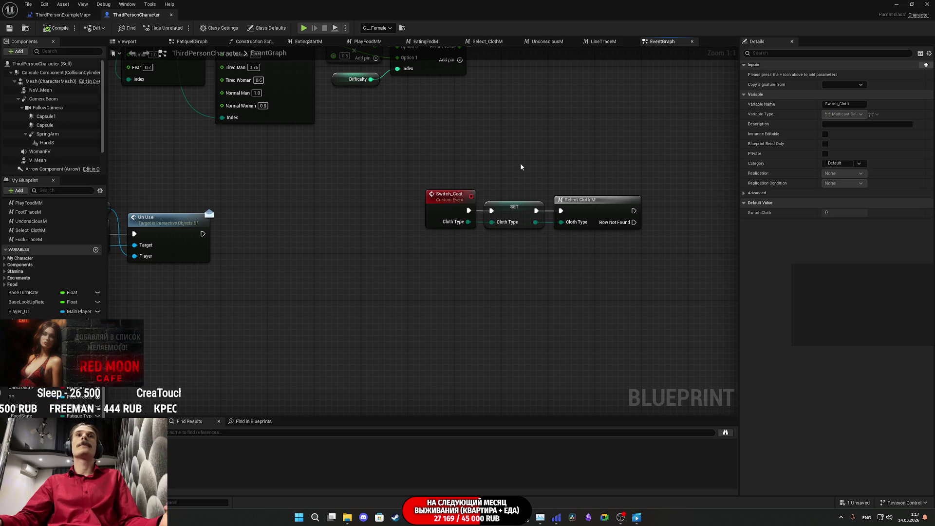
# Step: Drop a Call Switch Cloth node from the Switch_Cloth dispatcher into the event graph
pyautogui.moveTo(521, 167); pyautogui.dragTo(423, 171)
pyautogui.moveTo(104, 348)
pyautogui.mouseDown()
pyautogui.moveTo(468, 361)
pyautogui.moveTo(515, 303)
pyautogui.mouseUp()
pyautogui.click(539, 319)
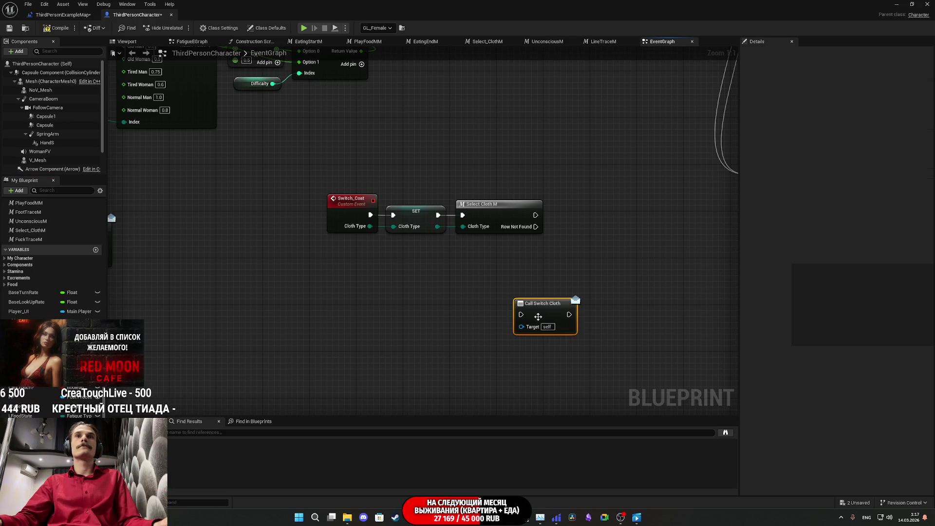
pyautogui.moveTo(520, 314); pyautogui.dragTo(535, 215)
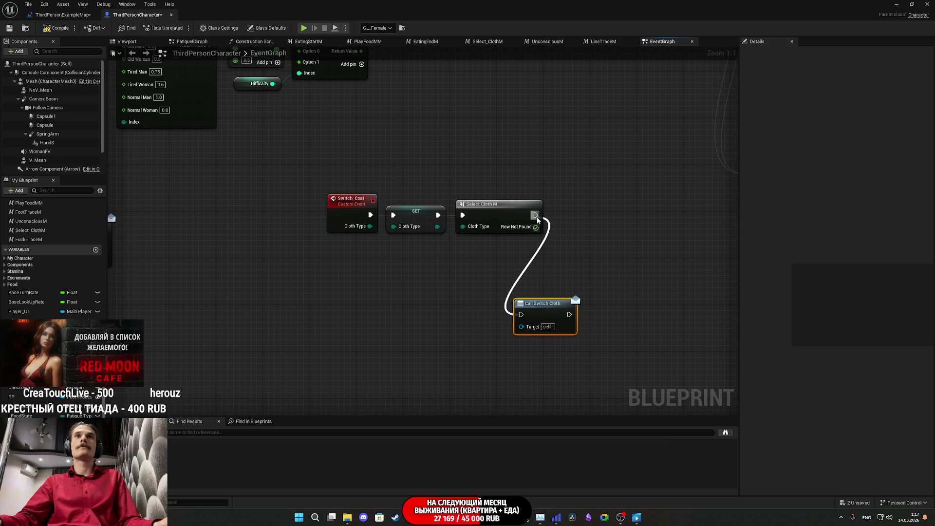
pyautogui.moveTo(549, 312)
pyautogui.mouseDown()
pyautogui.moveTo(604, 228)
pyautogui.moveTo(591, 213)
pyautogui.mouseUp()
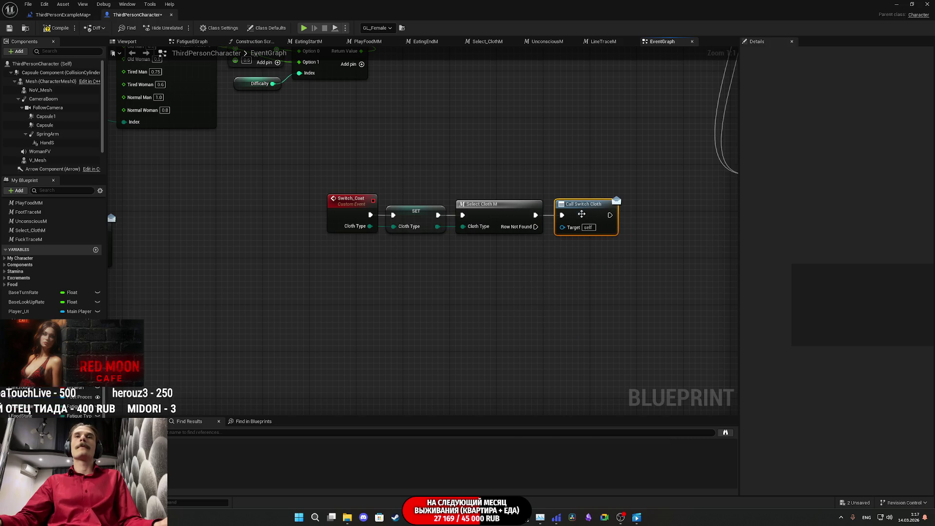
# Step: Inspect the Select_ClothM macro's inputs, then return to the event graph
pyautogui.doubleClick(498, 218)
pyautogui.moveTo(339, 140)
pyautogui.mouseDown()
pyautogui.moveTo(689, 108)
pyautogui.moveTo(669, 108)
pyautogui.mouseUp()
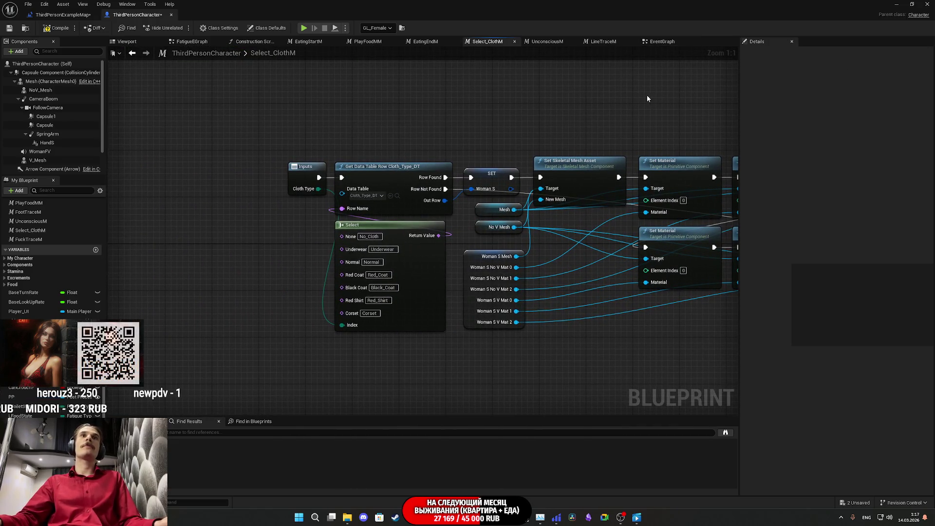
pyautogui.click(662, 41)
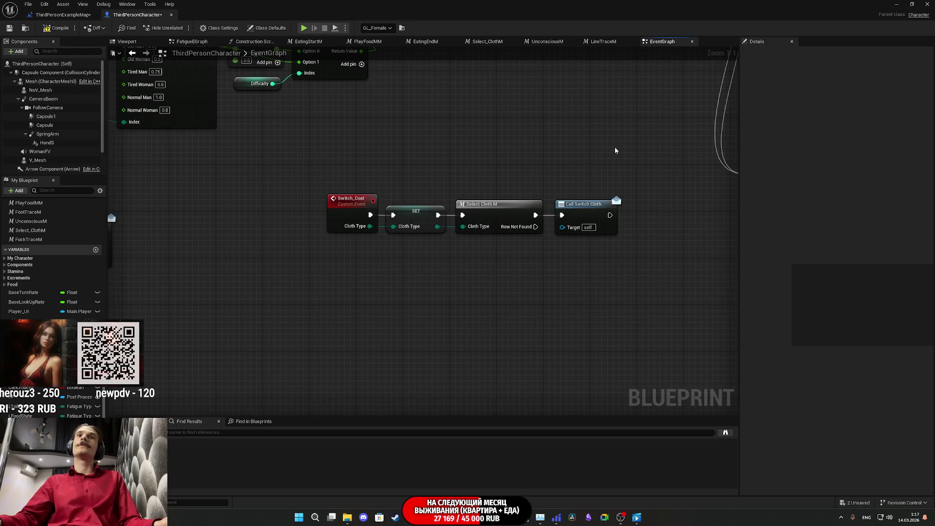
# Step: Wire Call Switch Cloth between the SET node and Select Cloth M
pyautogui.moveTo(583, 212); pyautogui.dragTo(484, 293)
pyautogui.moveTo(462, 214); pyautogui.dragTo(510, 296)
pyautogui.moveTo(438, 215); pyautogui.dragTo(462, 296)
pyautogui.moveTo(521, 215); pyautogui.dragTo(592, 214)
pyautogui.moveTo(484, 286); pyautogui.dragTo(484, 204)
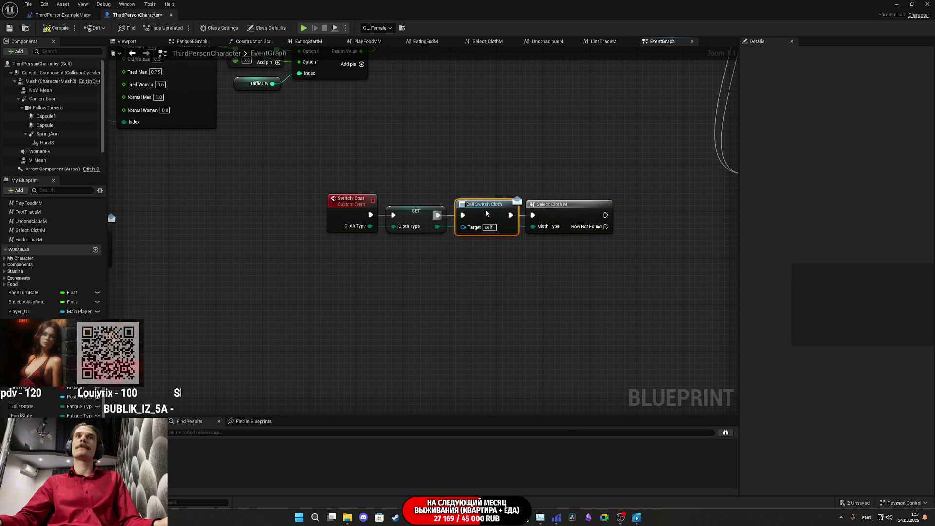
pyautogui.click(490, 238)
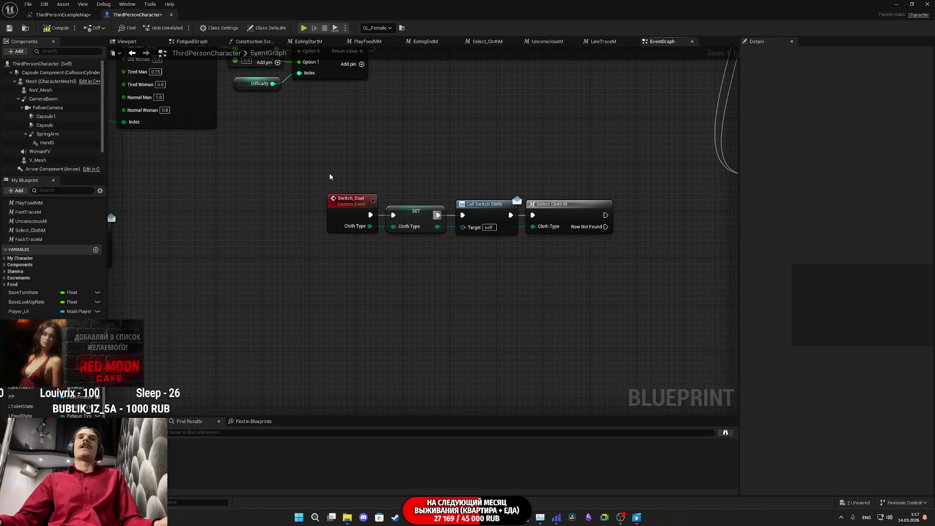
# Step: Compile and save ThirdPersonCharacter, then switch to the ThirdPersonExampleMap level blueprint
pyautogui.click(56, 29)
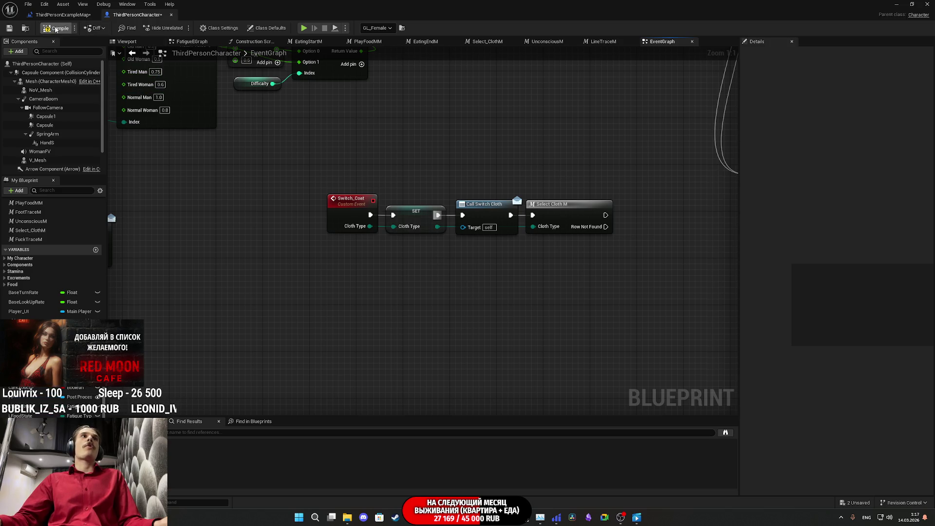
pyautogui.click(8, 28)
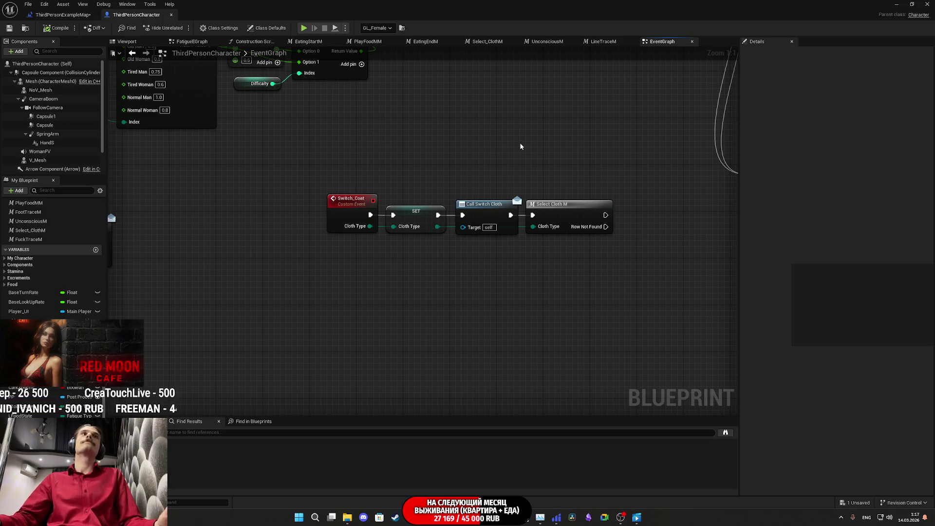
pyautogui.click(64, 18)
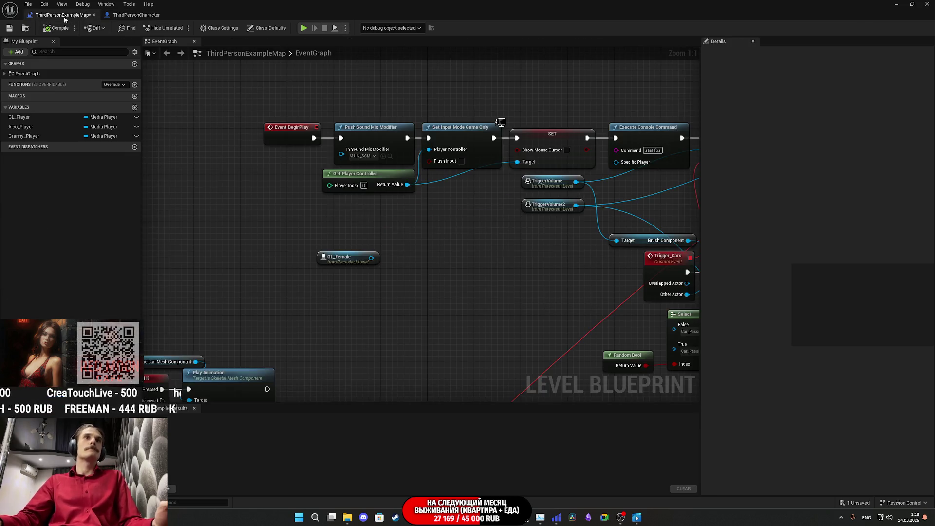
# Step: From GL_Female, add a Bind Event to Switch Cloth node via a 'bind sw' search
pyautogui.moveTo(371, 257); pyautogui.dragTo(383, 270)
pyautogui.write('bind')
pyautogui.scroll(-5, 489, 392)
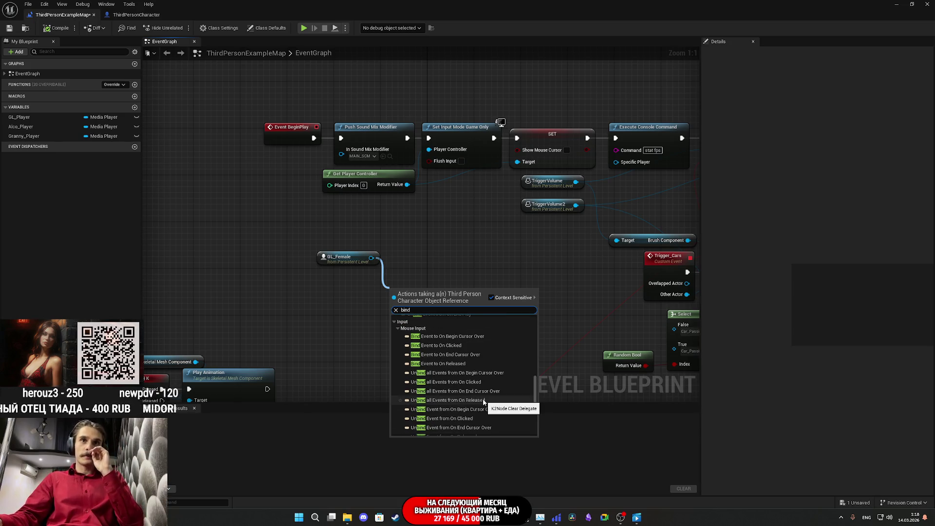
pyautogui.scroll(2, 482, 397)
pyautogui.scroll(3, 480, 399)
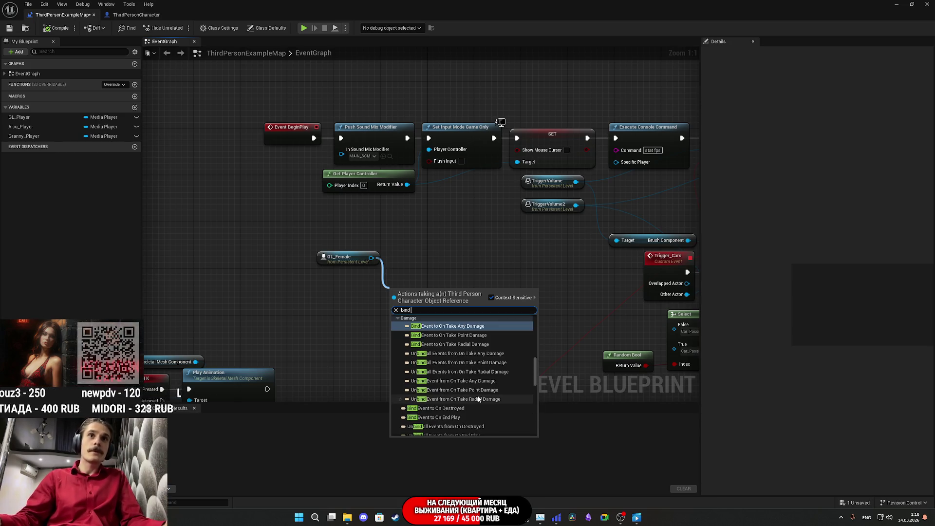
pyautogui.write('swi')
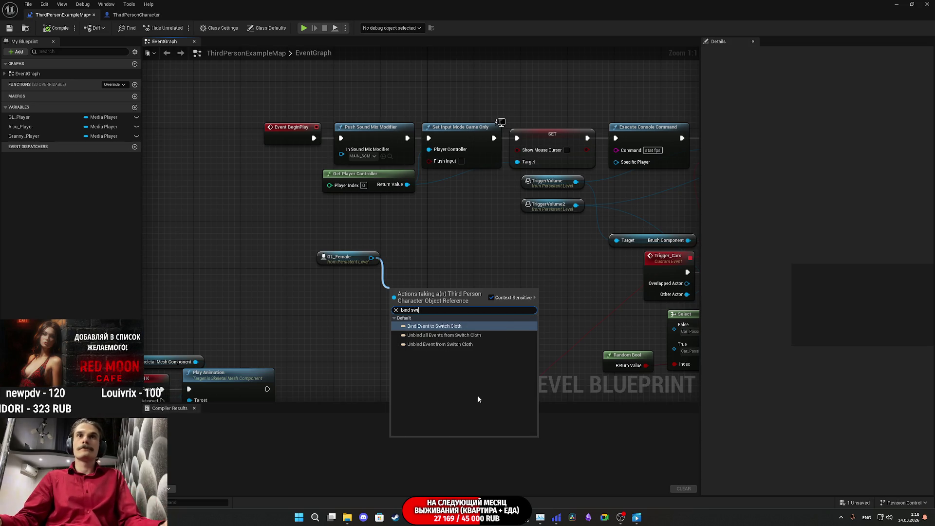
pyautogui.click(471, 327)
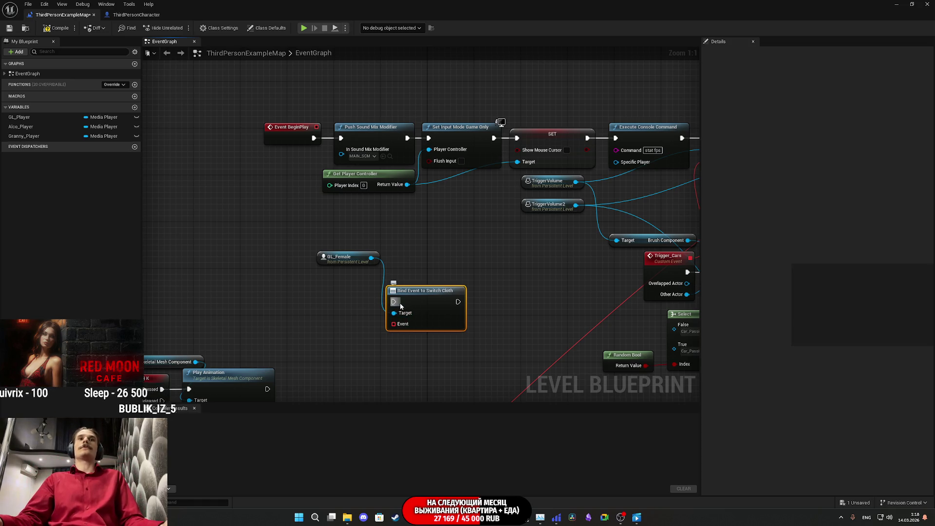
# Step: Chain the Switch Cloth bind node's execution after Bind Event to Hide PM
pyautogui.scroll(-4, 379, 297)
pyautogui.moveTo(343, 296)
pyautogui.mouseDown()
pyautogui.moveTo(684, 194)
pyautogui.moveTo(659, 199)
pyautogui.moveTo(672, 194)
pyautogui.mouseUp()
pyautogui.click(657, 176)
# Step: Move the GL_Female node next to the Bind Event nodes
pyautogui.moveTo(184, 278)
pyautogui.mouseDown()
pyautogui.moveTo(612, 222)
pyautogui.moveTo(528, 223)
pyautogui.moveTo(505, 189)
pyautogui.moveTo(470, 176)
pyautogui.moveTo(591, 288)
pyautogui.moveTo(545, 395)
pyautogui.moveTo(498, 378)
pyautogui.moveTo(476, 308)
pyautogui.mouseUp()
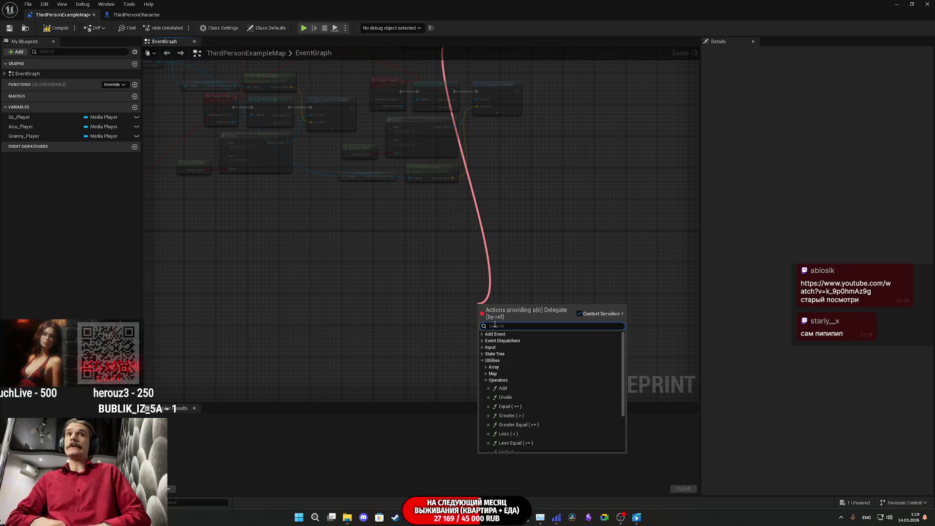
# Step: Create an Update_Tasks custom event on the bind's delegate pin, placed above the BeginPlay chain
pyautogui.write('Upda')
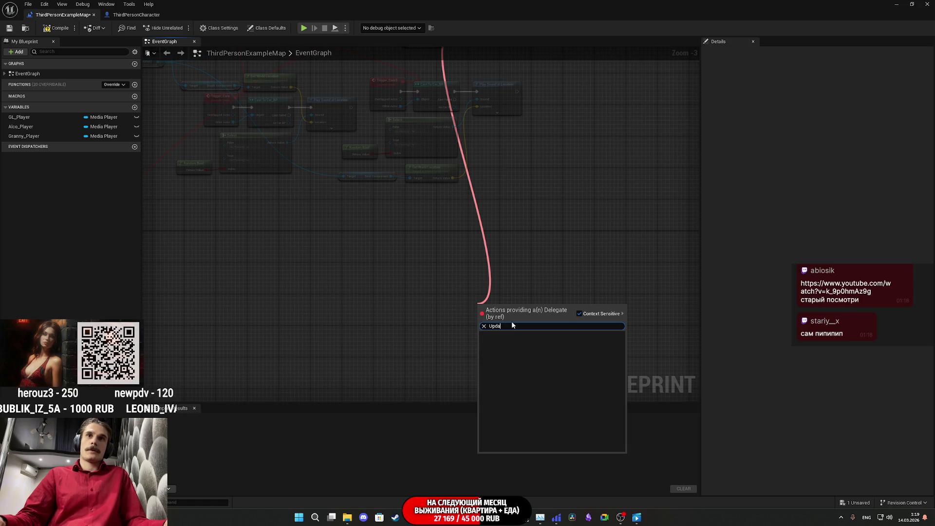
pyautogui.write('Cus')
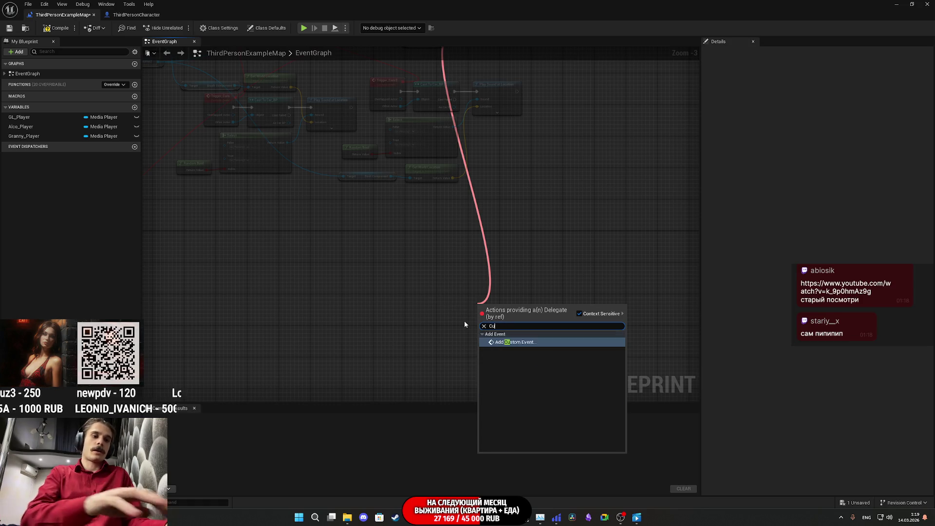
pyautogui.click(532, 342)
pyautogui.scroll(3, 530, 340)
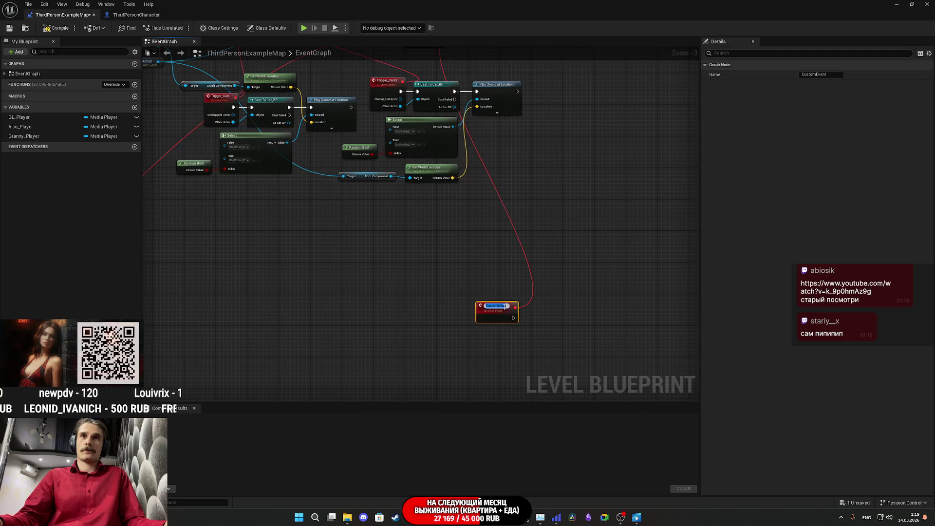
pyautogui.write('U')
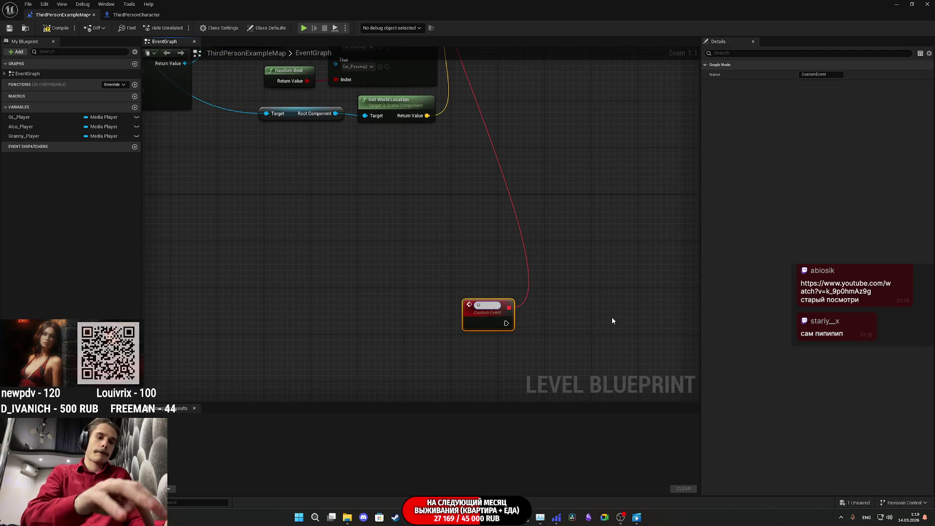
pyautogui.write('pdate')
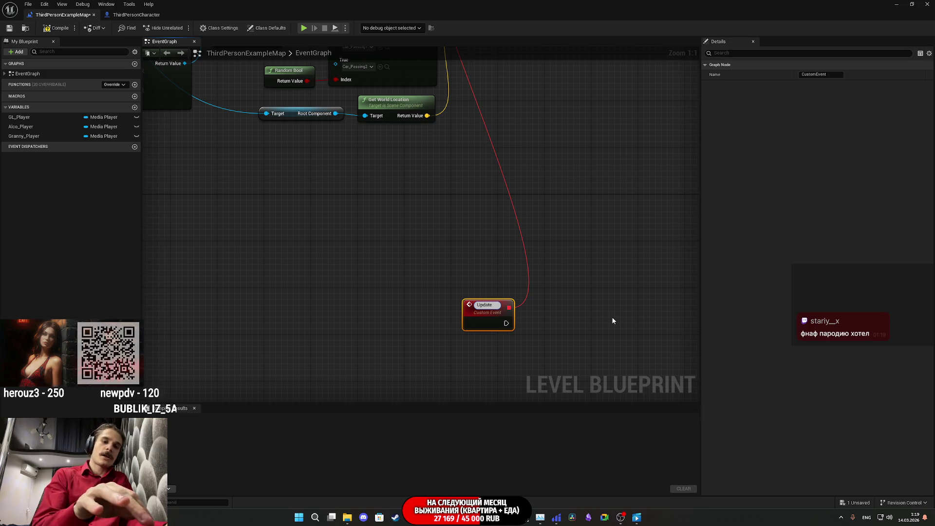
pyautogui.write('_Tasks')
pyautogui.press('Return')
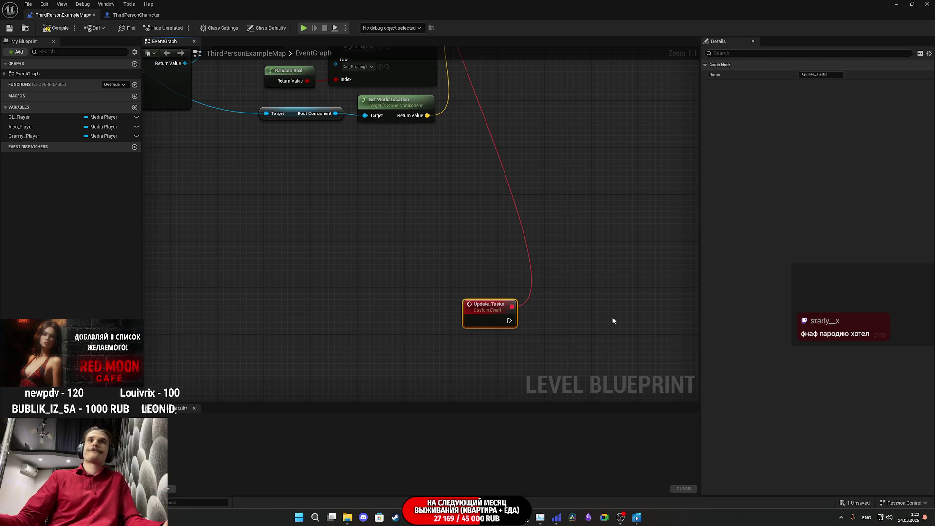
pyautogui.scroll(-5, 609, 327)
pyautogui.moveTo(524, 329)
pyautogui.mouseDown()
pyautogui.moveTo(417, 96)
pyautogui.moveTo(453, 75)
pyautogui.moveTo(477, 86)
pyautogui.mouseUp()
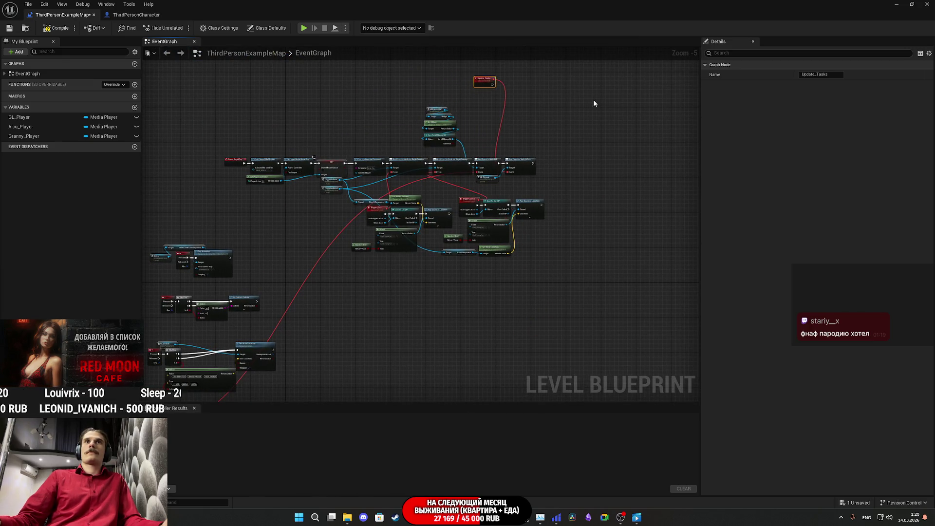
# Step: Compile and save the level blueprint after trying a wire from Update_Tasks
pyautogui.scroll(5, 556, 227)
pyautogui.moveTo(417, 187)
pyautogui.mouseDown()
pyautogui.moveTo(424, 197)
pyautogui.moveTo(446, 191)
pyautogui.mouseUp()
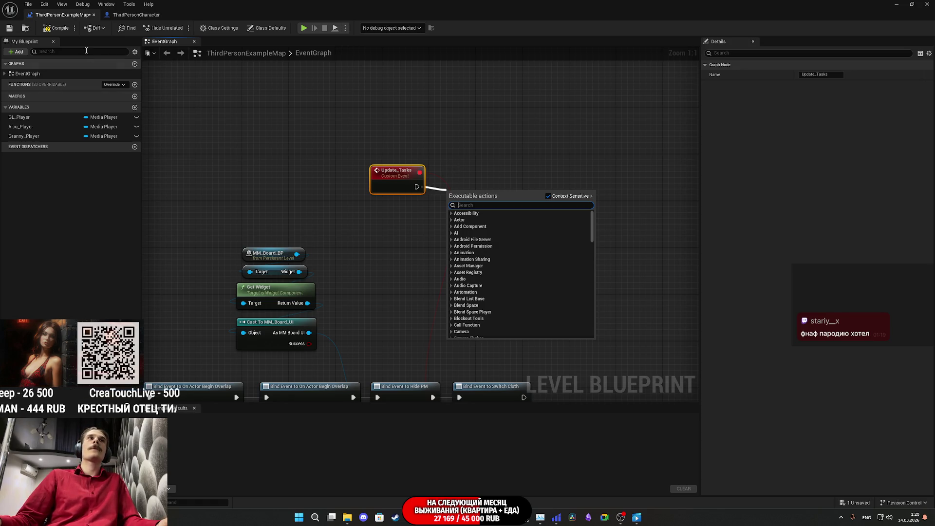
pyautogui.click(56, 28)
pyautogui.click(9, 28)
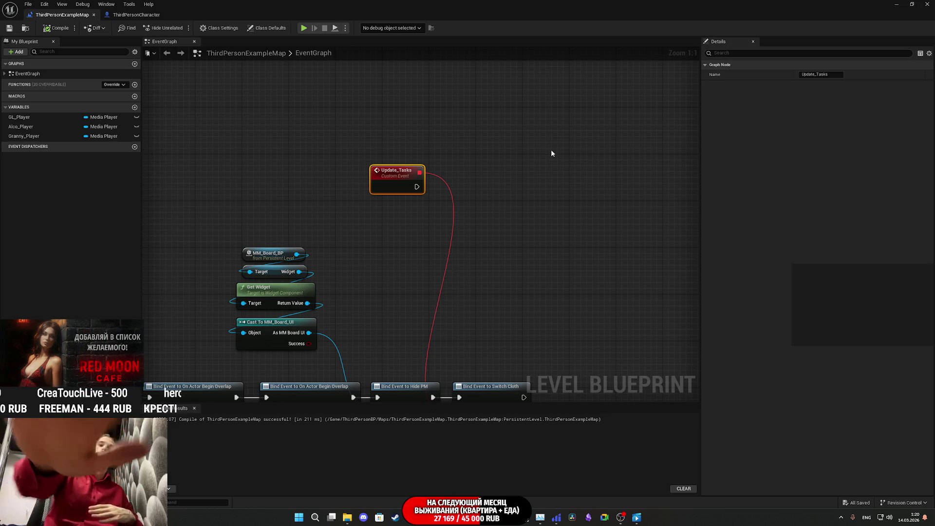
# Step: Frame Update_Tasks, save the map, and shrink the Blueprint editor to a floating window
pyautogui.moveTo(580, 148)
pyautogui.mouseDown()
pyautogui.moveTo(565, 144)
pyautogui.moveTo(571, 63)
pyautogui.moveTo(586, 148)
pyautogui.mouseUp()
pyautogui.scroll(-6, 586, 148)
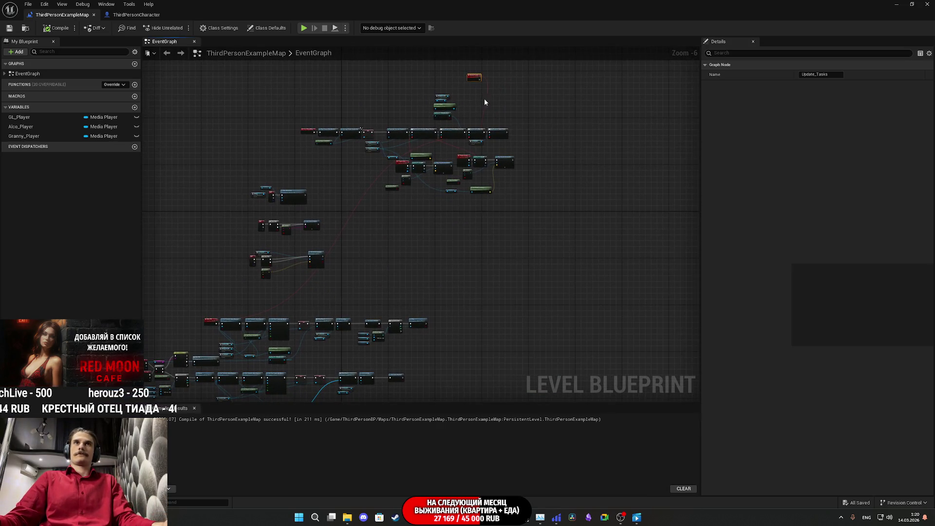
pyautogui.press('f')
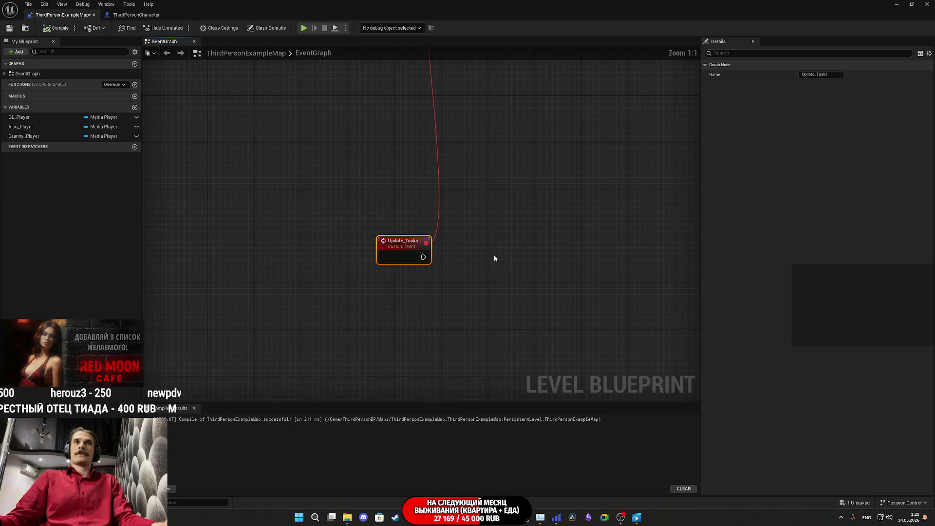
pyautogui.click(9, 28)
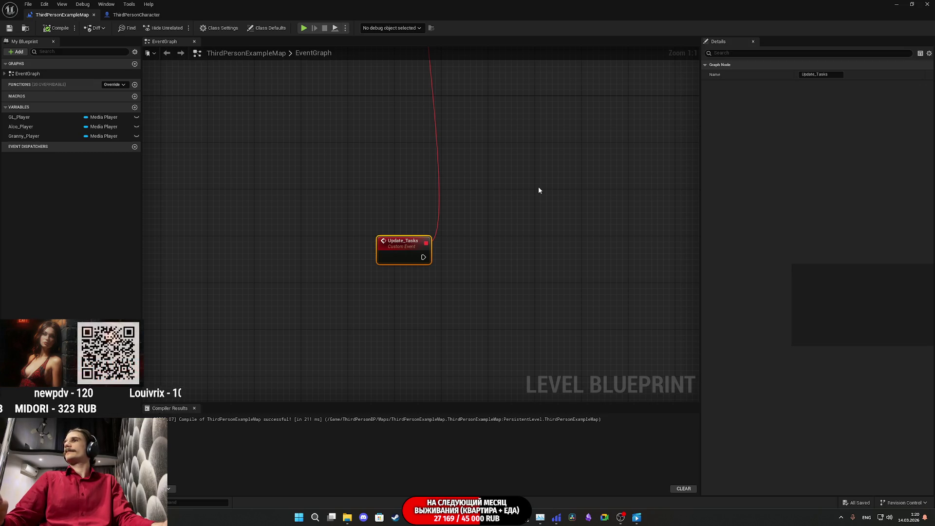
pyautogui.moveTo(496, 190)
pyautogui.mouseDown()
pyautogui.moveTo(251, 295)
pyautogui.moveTo(397, 292)
pyautogui.moveTo(428, 368)
pyautogui.mouseUp()
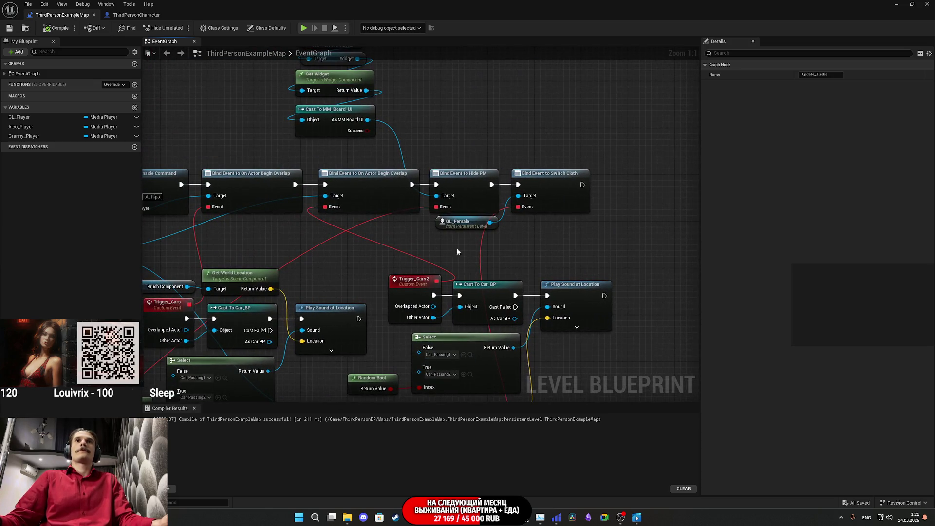
pyautogui.click(910, 4)
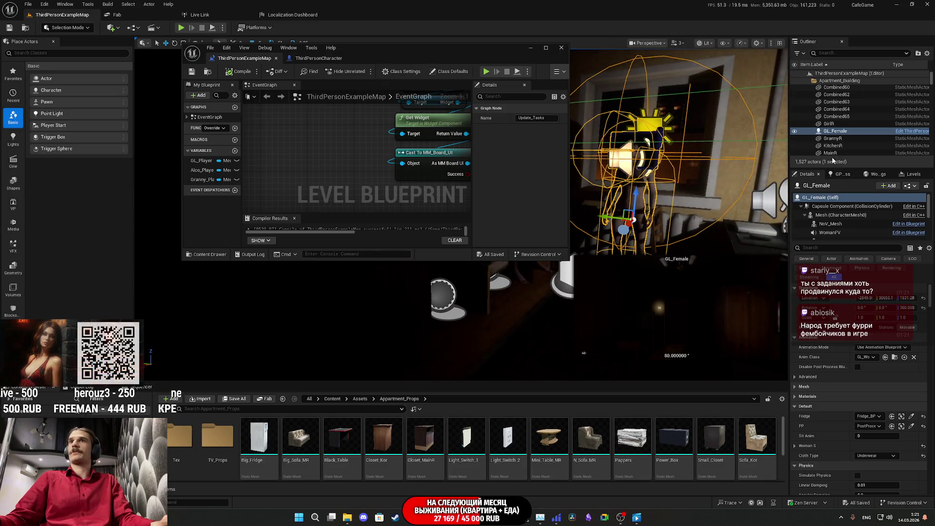
# Step: Drag GL_Female from the Outliner into the graph as a reference node
pyautogui.moveTo(472, 48)
pyautogui.mouseDown()
pyautogui.moveTo(305, 245)
pyautogui.moveTo(302, 274)
pyautogui.mouseUp()
pyautogui.press('f')
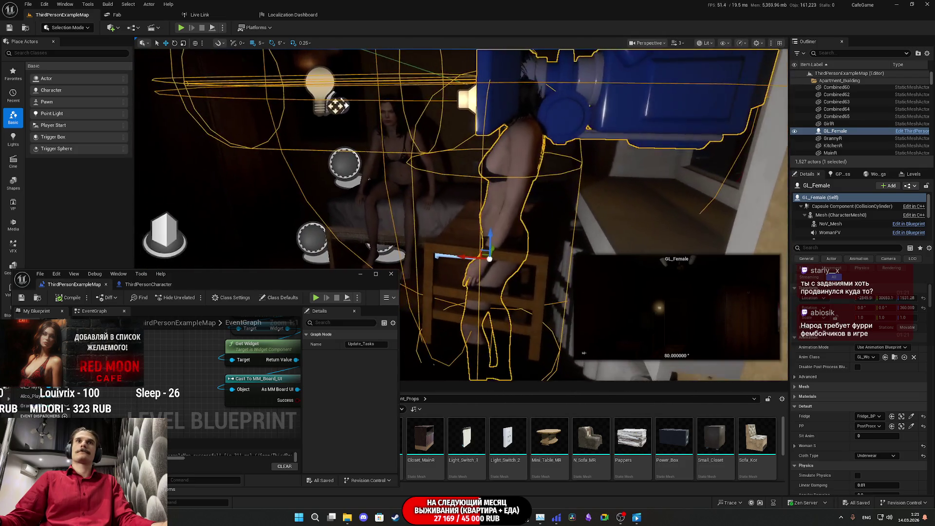
pyautogui.moveTo(836, 135); pyautogui.dragTo(358, 256)
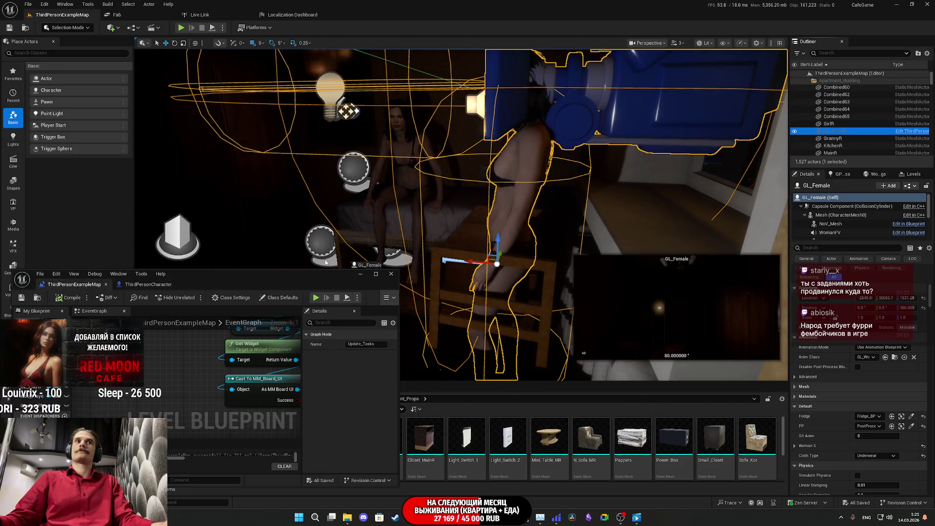
pyautogui.moveTo(141, 364); pyautogui.dragTo(147, 358)
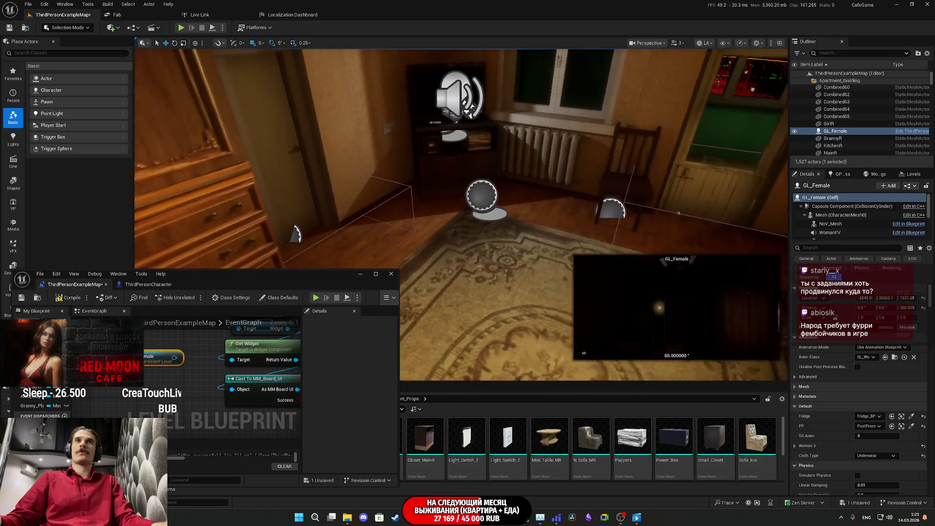
# Step: Add a Tasks_BP reference node, maximize the Blueprint editor, and move the node right
pyautogui.click(508, 214)
pyautogui.moveTo(828, 117); pyautogui.dragTo(158, 357)
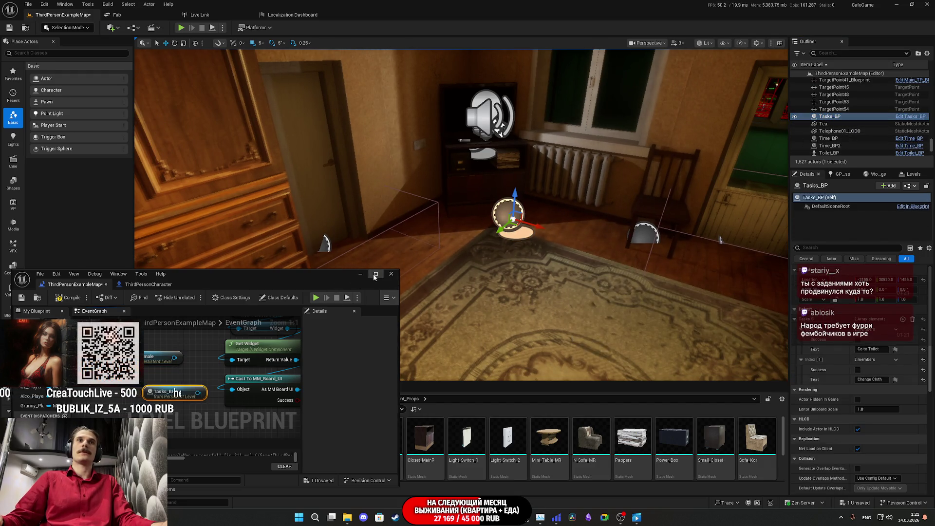
pyautogui.doubleClick(337, 275)
pyautogui.moveTo(242, 123)
pyautogui.mouseDown()
pyautogui.moveTo(545, 258)
pyautogui.moveTo(566, 258)
pyautogui.mouseUp()
pyautogui.scroll(-3, 536, 210)
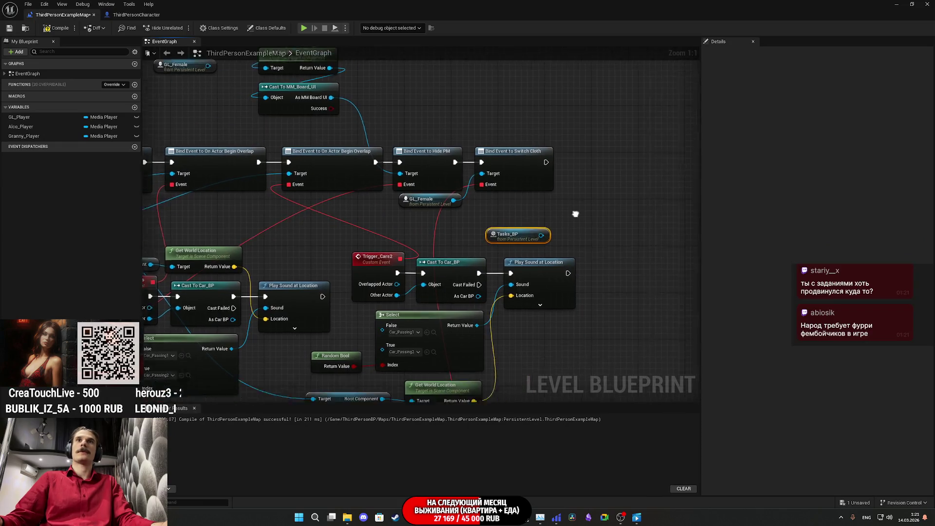
# Step: Arrange the Tasks_BP and GL_Female nodes near the Update_Tasks event
pyautogui.moveTo(492, 214)
pyautogui.mouseDown()
pyautogui.moveTo(463, 358)
pyautogui.moveTo(390, 380)
pyautogui.mouseUp()
pyautogui.moveTo(263, 101); pyautogui.dragTo(394, 365)
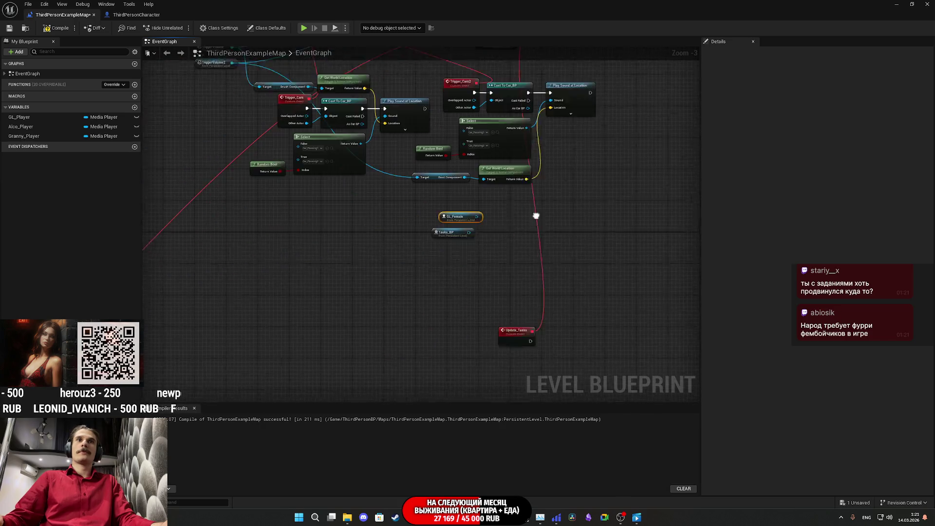
pyautogui.moveTo(476, 191); pyautogui.dragTo(441, 316)
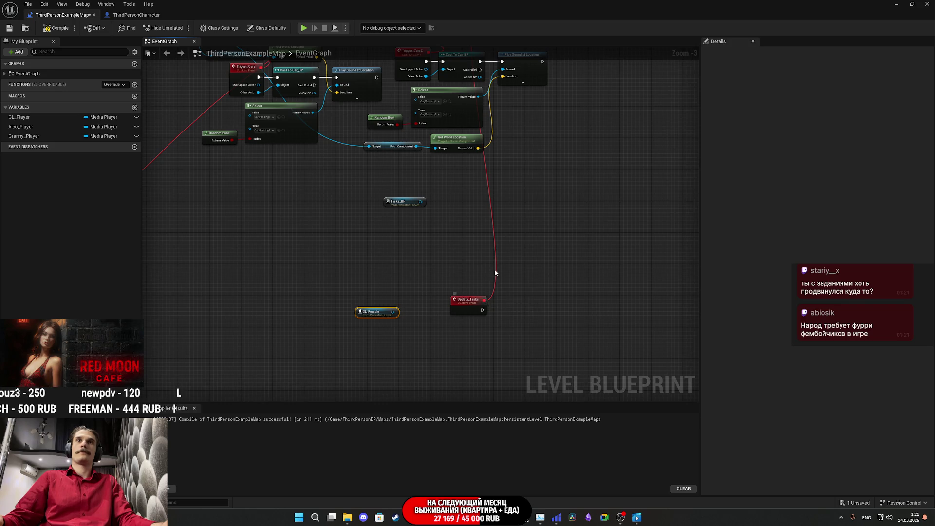
pyautogui.moveTo(483, 302)
pyautogui.mouseDown()
pyautogui.moveTo(505, 288)
pyautogui.moveTo(512, 305)
pyautogui.mouseUp()
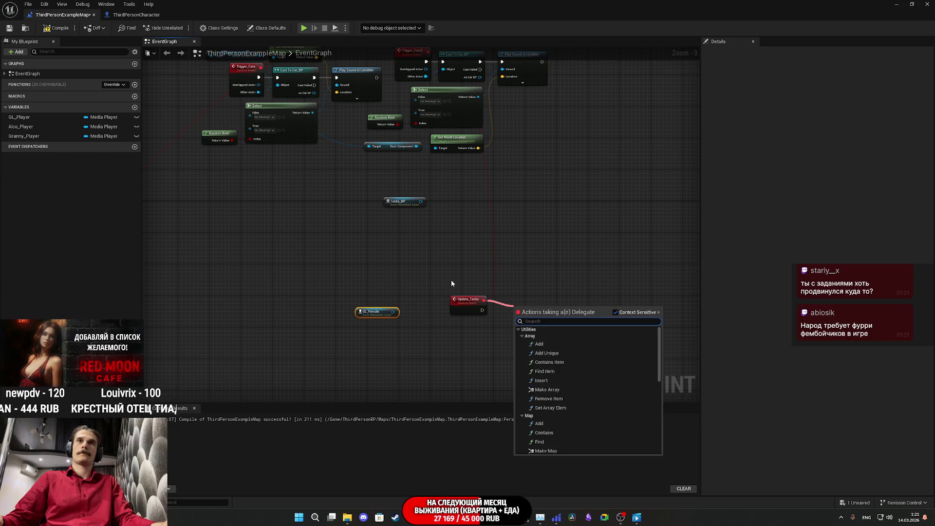
pyautogui.click(454, 284)
pyautogui.moveTo(444, 267); pyautogui.dragTo(390, 165)
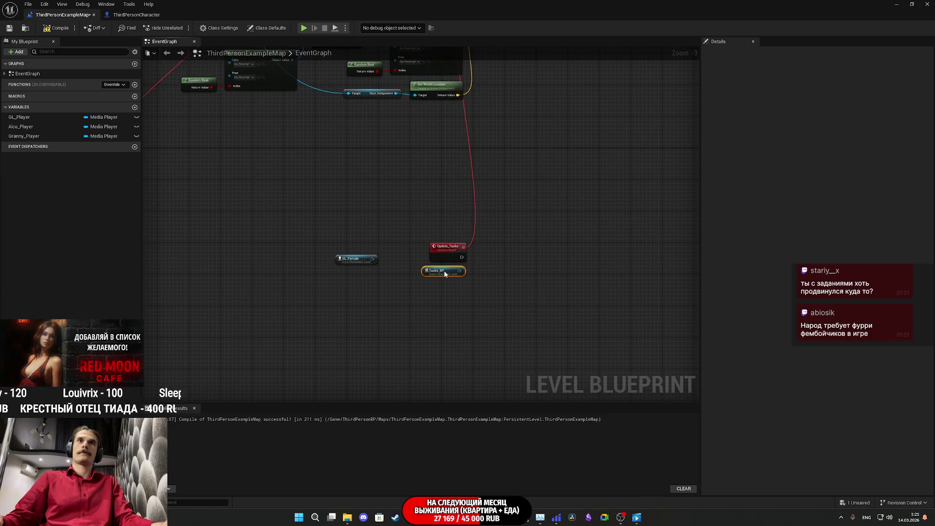
pyautogui.scroll(3, 482, 277)
# Step: Add an Is Valid check on Tasks_BP, wired to Update_Tasks' exec
pyautogui.moveTo(444, 271); pyautogui.dragTo(493, 263)
pyautogui.write('is va')
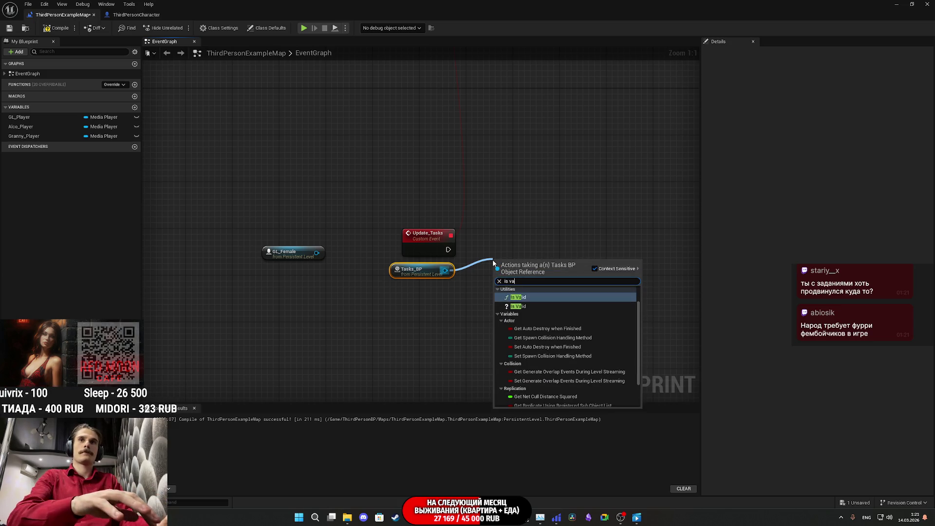
pyautogui.click(524, 306)
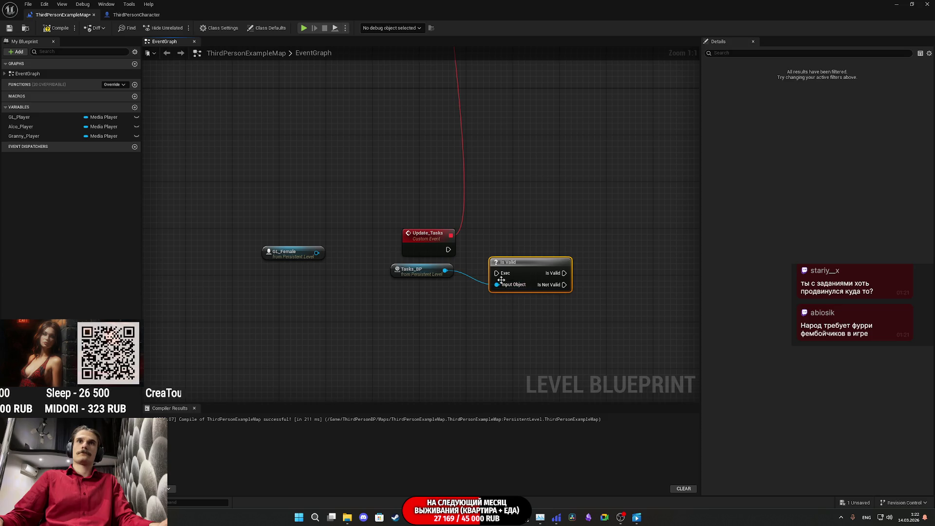
pyautogui.moveTo(529, 275); pyautogui.dragTo(504, 248)
pyautogui.click(495, 291)
pyautogui.click(426, 290)
pyautogui.moveTo(409, 275); pyautogui.dragTo(416, 276)
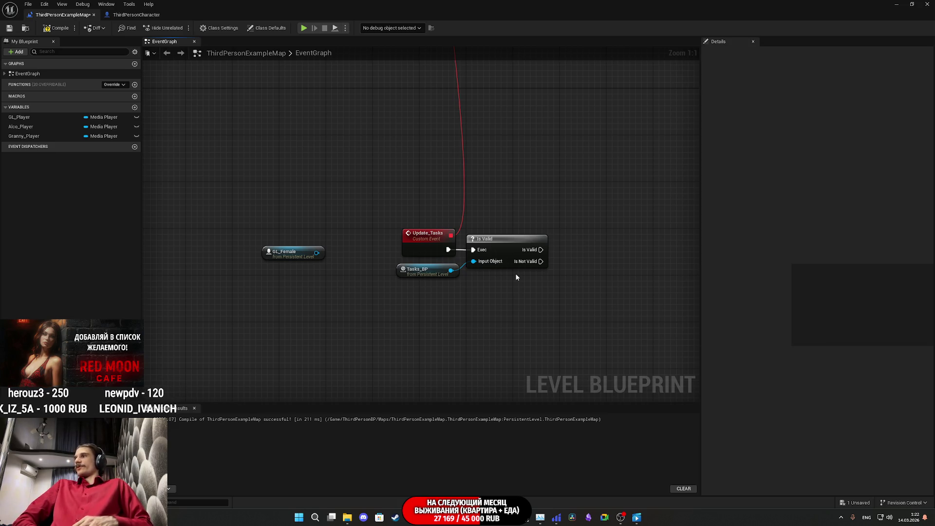
# Step: Place GL_Female below Is Valid, then switch to the Twitch stream dashboard
pyautogui.moveTo(298, 251)
pyautogui.mouseDown()
pyautogui.moveTo(514, 280)
pyautogui.moveTo(506, 277)
pyautogui.mouseUp()
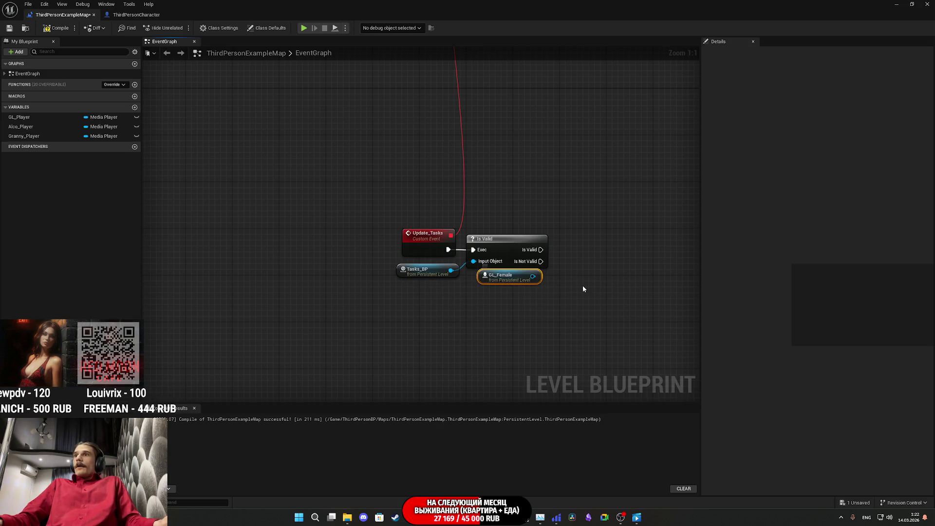
pyautogui.moveTo(536, 280); pyautogui.dragTo(568, 261)
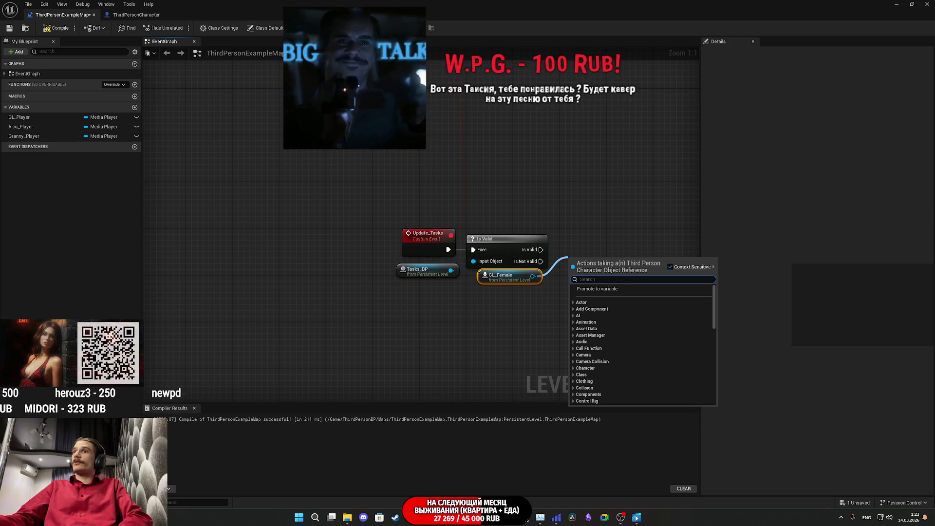
pyautogui.press('Escape')
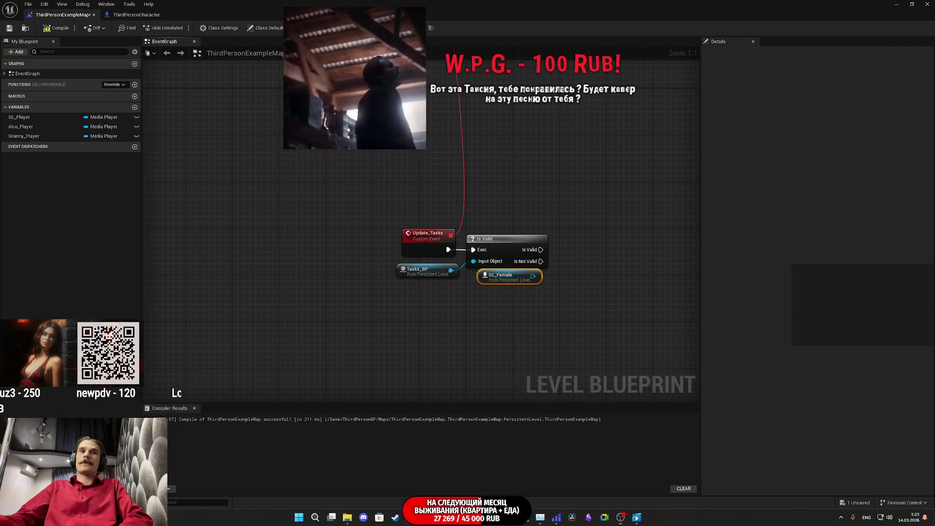
pyautogui.click(621, 517)
pyautogui.click(635, 522)
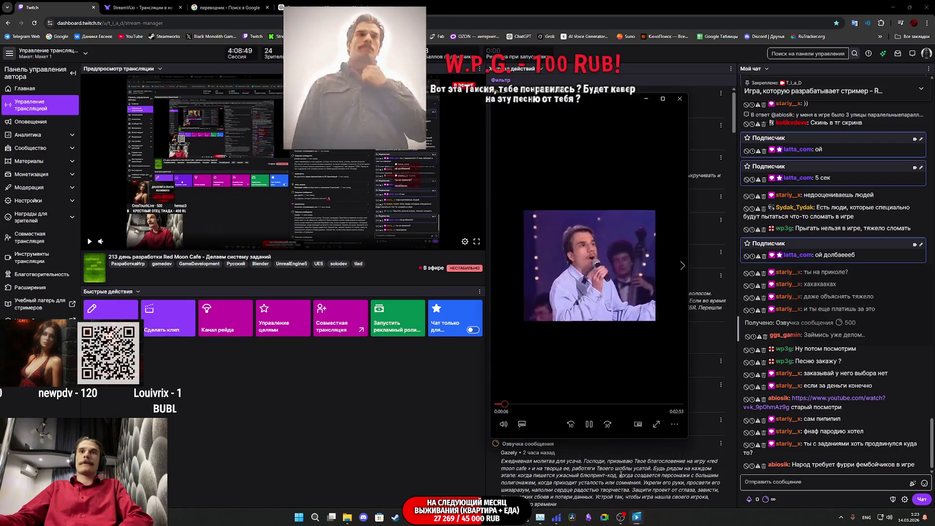
# Step: Pause and hide the media player, then connect the VPN in Hiddify
pyautogui.click(589, 424)
pyautogui.click(373, 426)
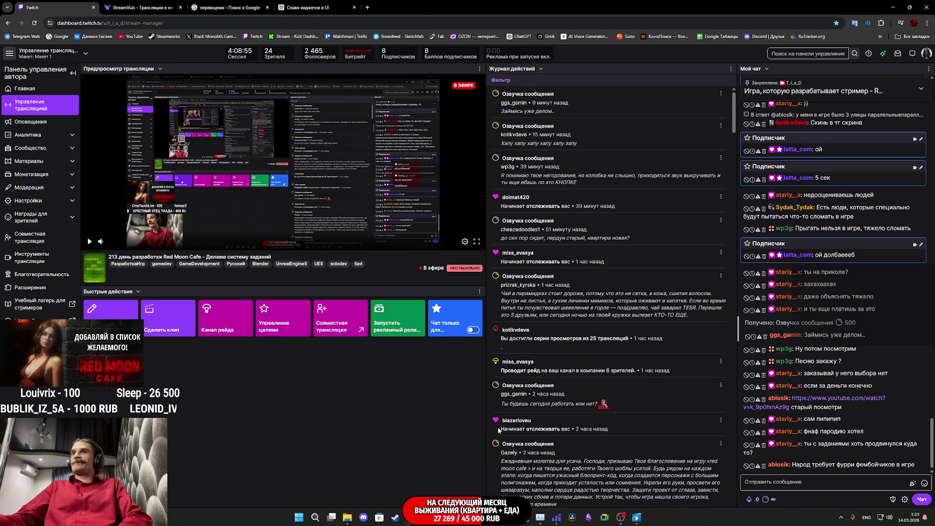
pyautogui.click(556, 517)
pyautogui.click(198, 152)
pyautogui.click(353, 394)
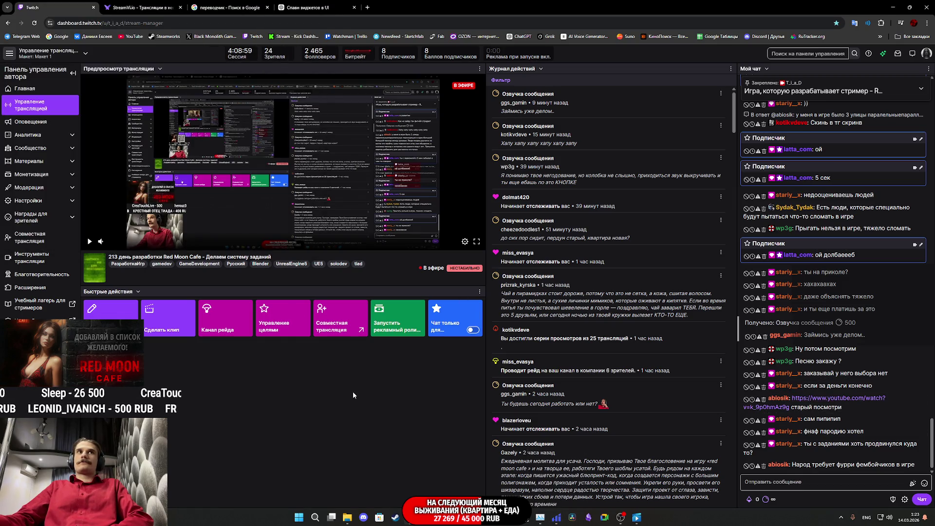
# Step: Open the YouTube link from chat in a new tab and switch to it
pyautogui.middleClick(826, 402)
pyautogui.click(150, 6)
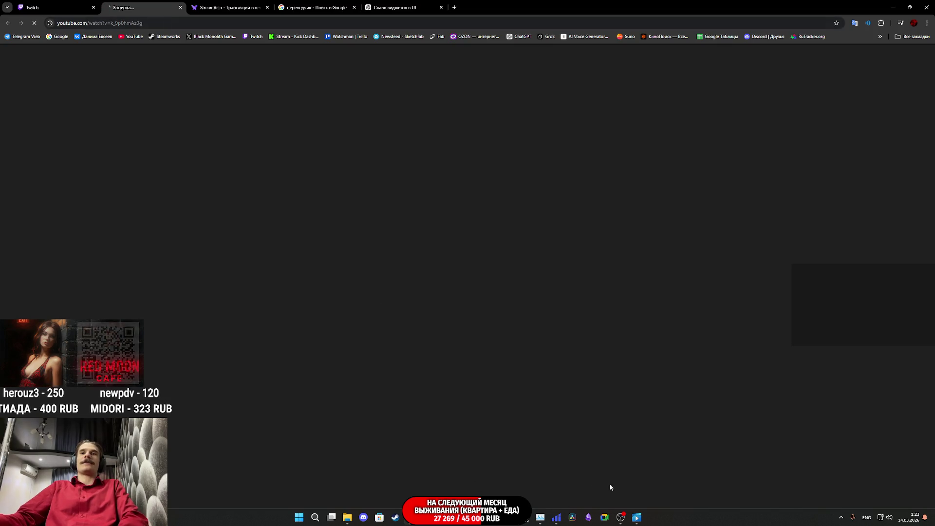
pyautogui.moveTo(559, 519)
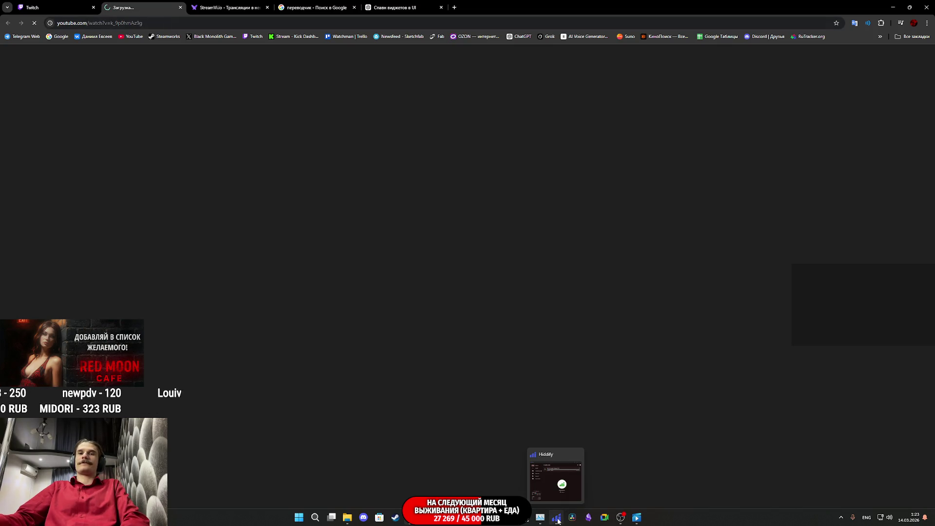
pyautogui.click(553, 498)
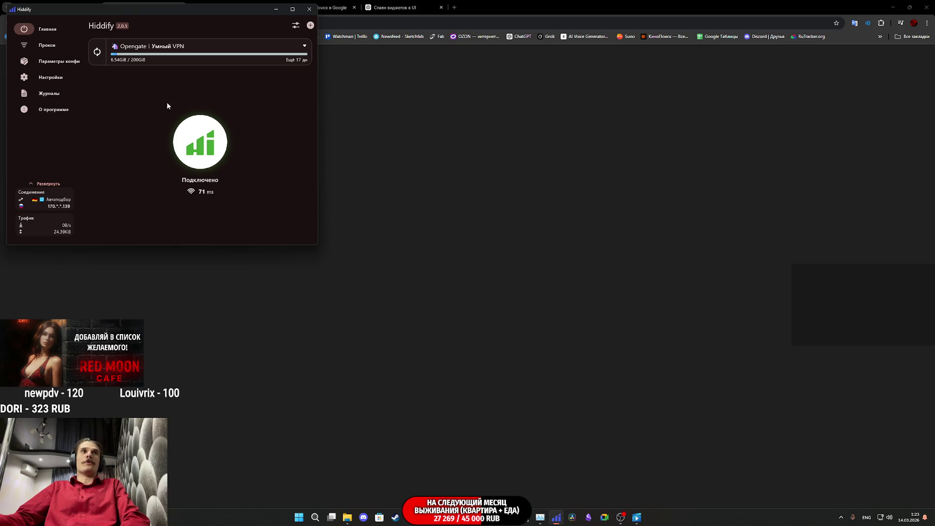
pyautogui.click(556, 517)
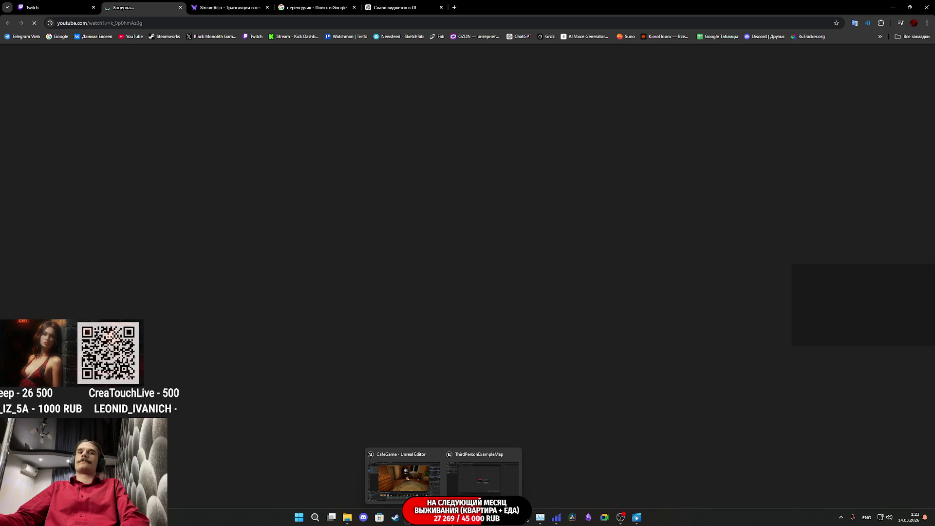
pyautogui.click(560, 518)
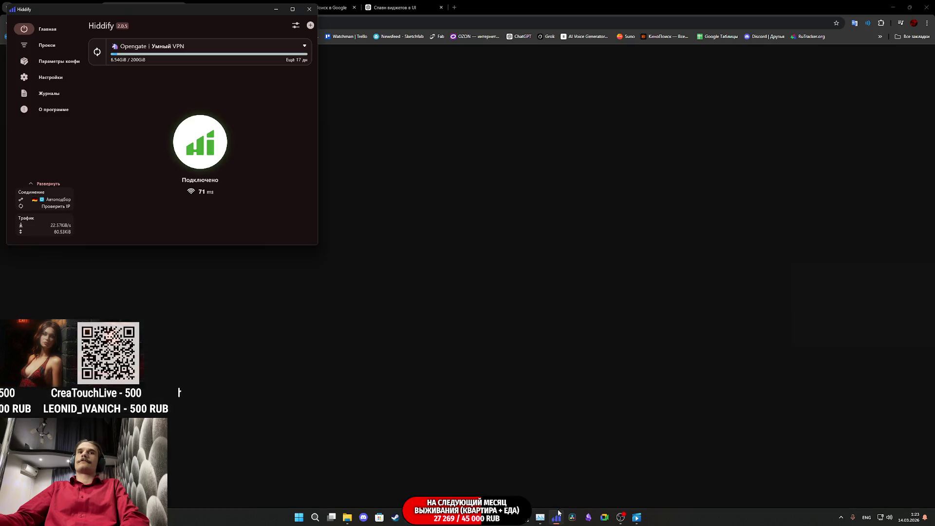
pyautogui.click(542, 77)
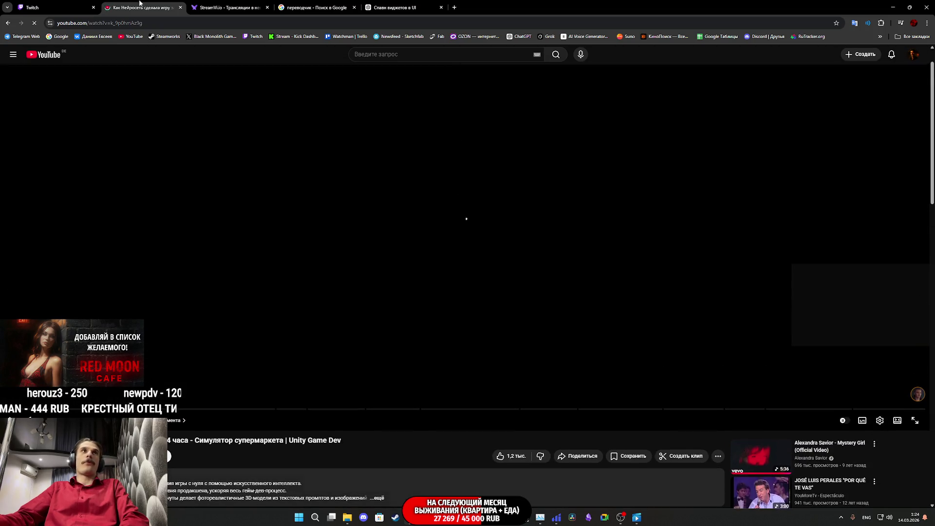
# Step: Reopen the chat's YouTube link, skip the ad, and set the video to Loop
pyautogui.middleClick(140, 2)
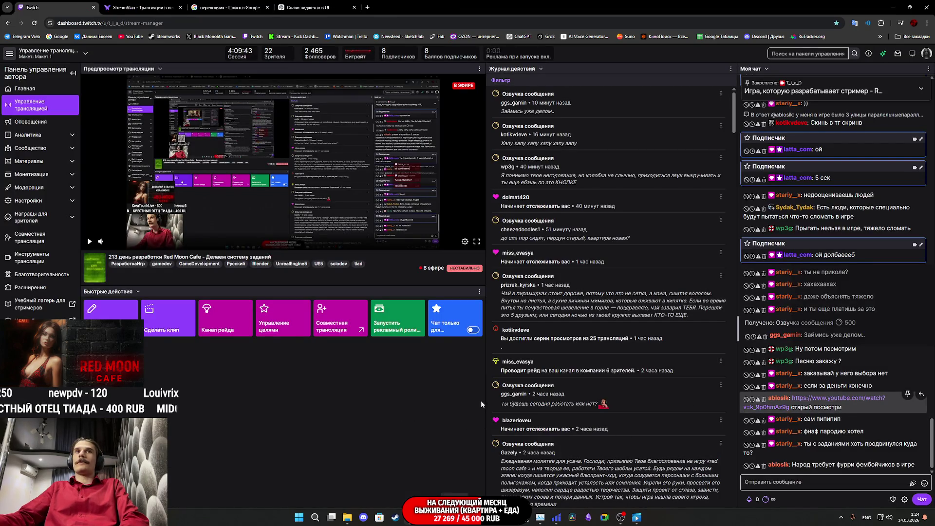
pyautogui.click(844, 397)
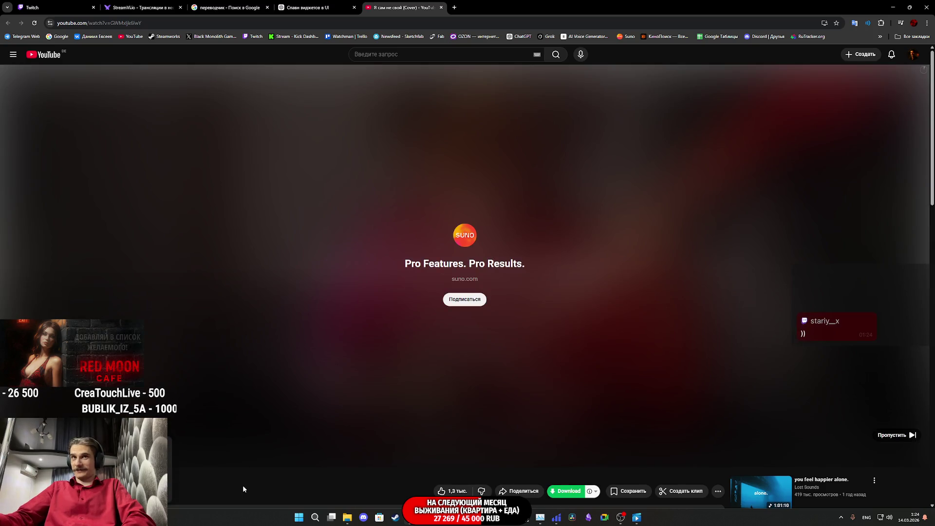
pyautogui.click(893, 435)
pyautogui.rightClick(705, 377)
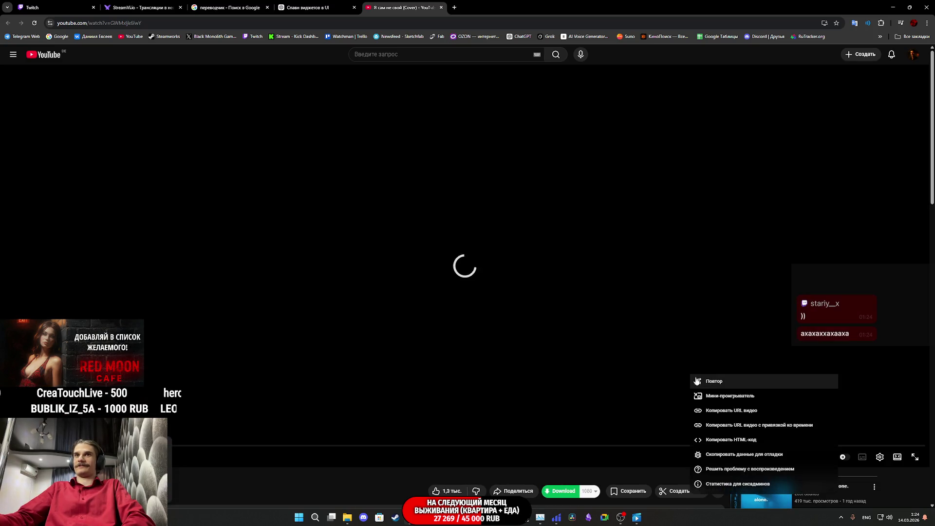
pyautogui.click(703, 384)
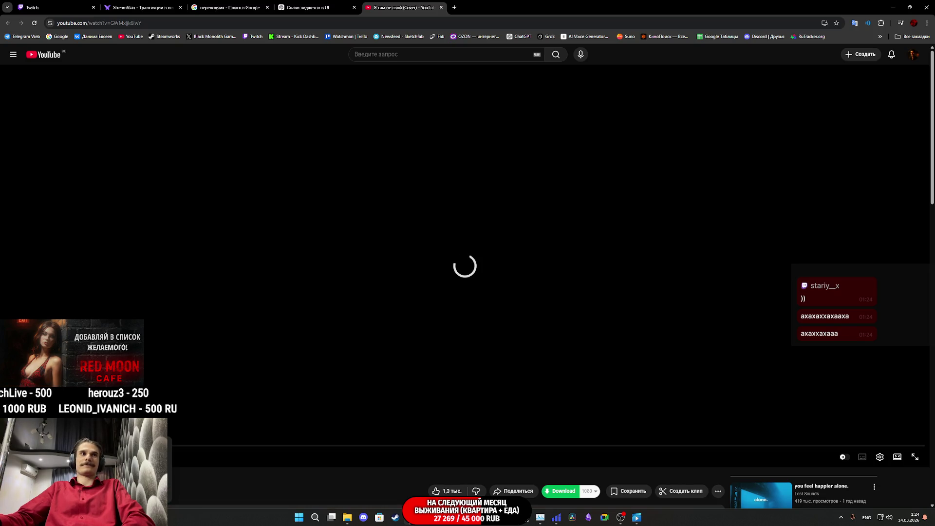
# Step: Return to the stream dashboard, then bring Unreal Editor back to the front
pyautogui.click(44, 3)
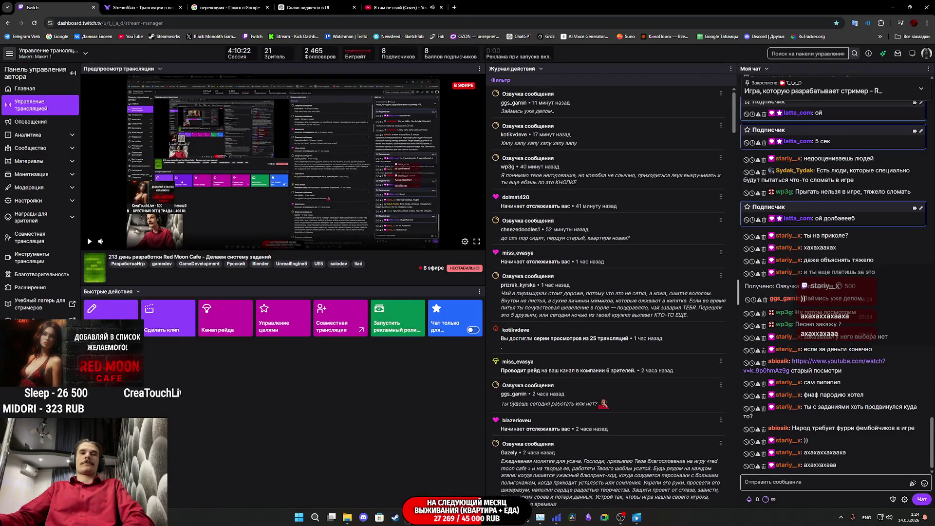
pyautogui.moveTo(443, 517)
pyautogui.click(478, 488)
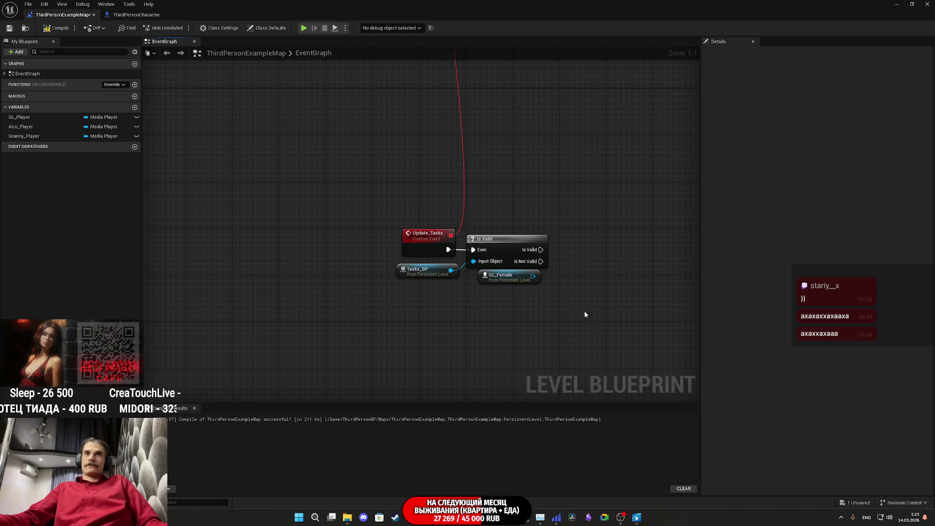
# Step: Drag a wire from GL_Female without adding a node, then return to the YouTube video
pyautogui.moveTo(532, 276)
pyautogui.mouseDown()
pyautogui.moveTo(535, 285)
pyautogui.moveTo(583, 288)
pyautogui.mouseUp()
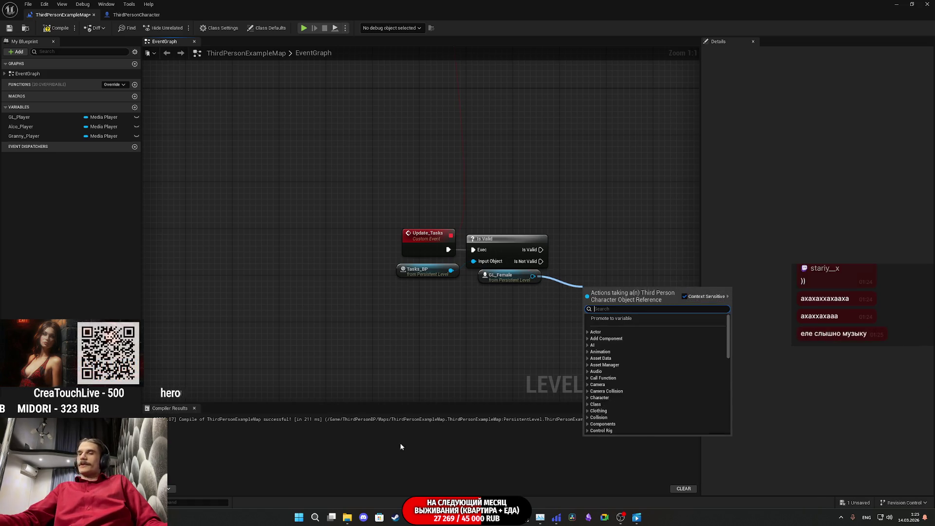
pyautogui.hotkey('alt', 'Tab')
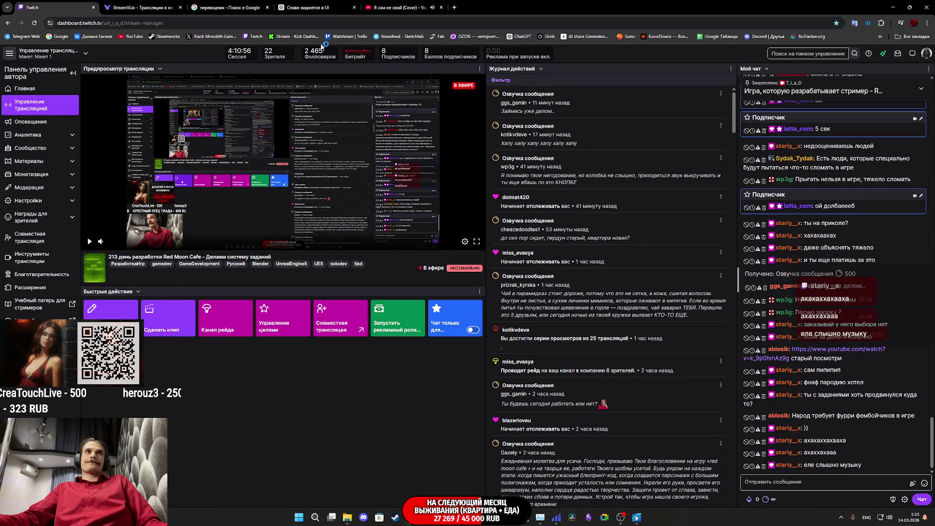
pyautogui.click(397, 7)
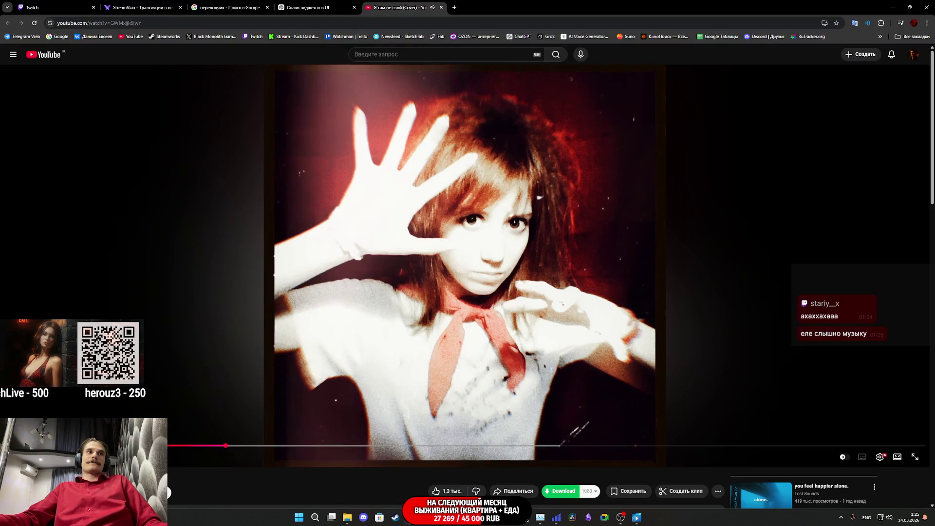
# Step: Glance at the Twitch dashboard, return to YouTube, then show the stream manager again
pyautogui.click(58, 7)
pyautogui.click(397, 8)
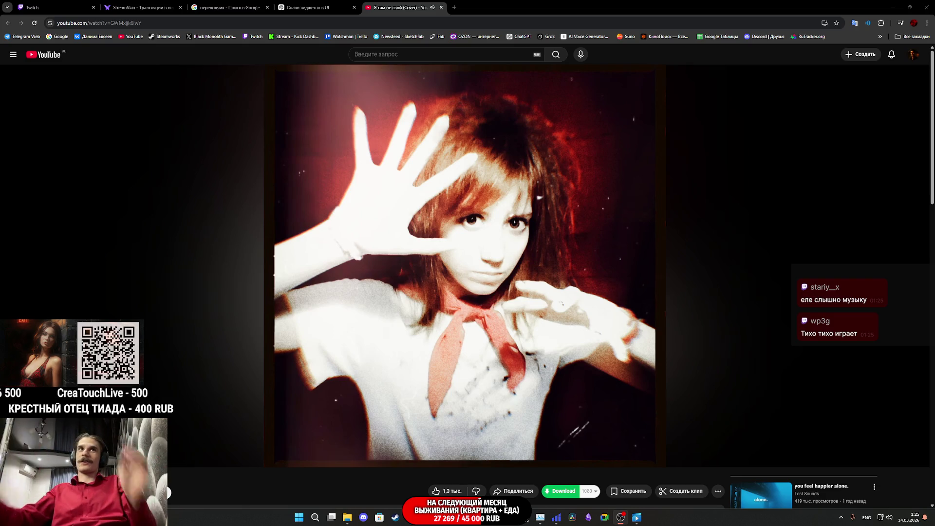
pyautogui.click(53, 7)
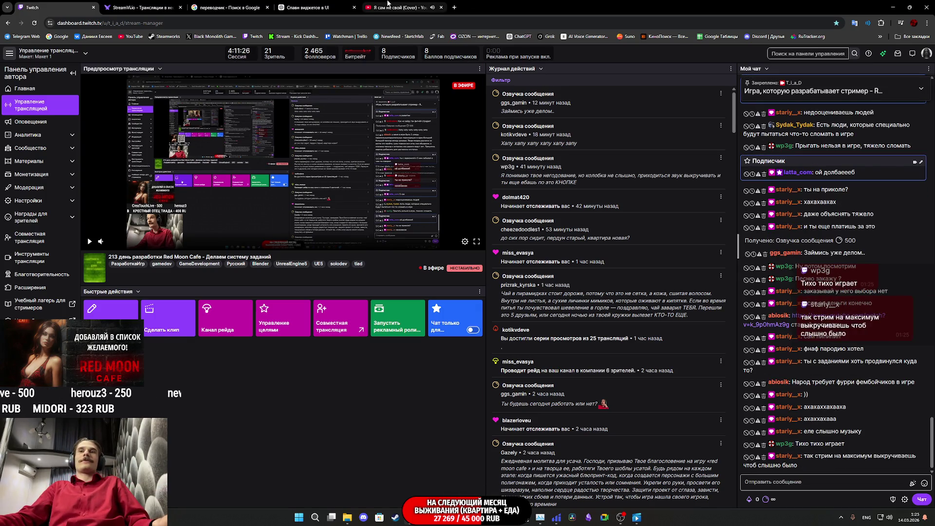
# Step: Bring the Unreal Editor window forward from its taskbar preview
pyautogui.moveTo(385, 5)
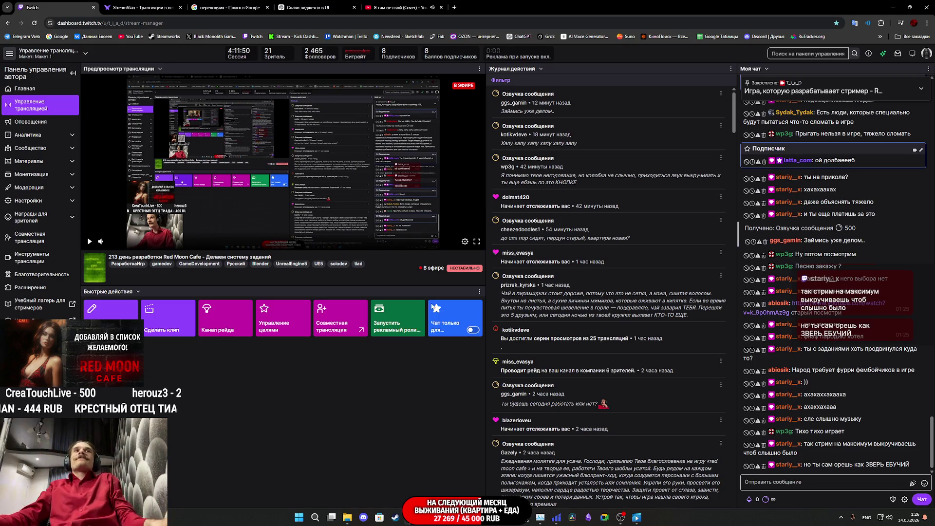
# Step: Back in the editor, add a Cloth Type getter from GL_Female
pyautogui.moveTo(445, 517)
pyautogui.click(460, 479)
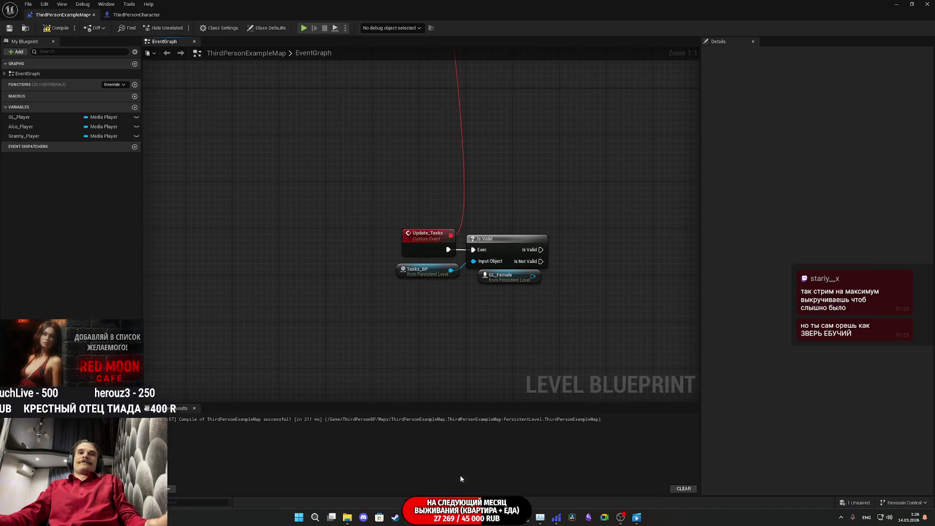
pyautogui.moveTo(440, 314); pyautogui.dragTo(371, 334)
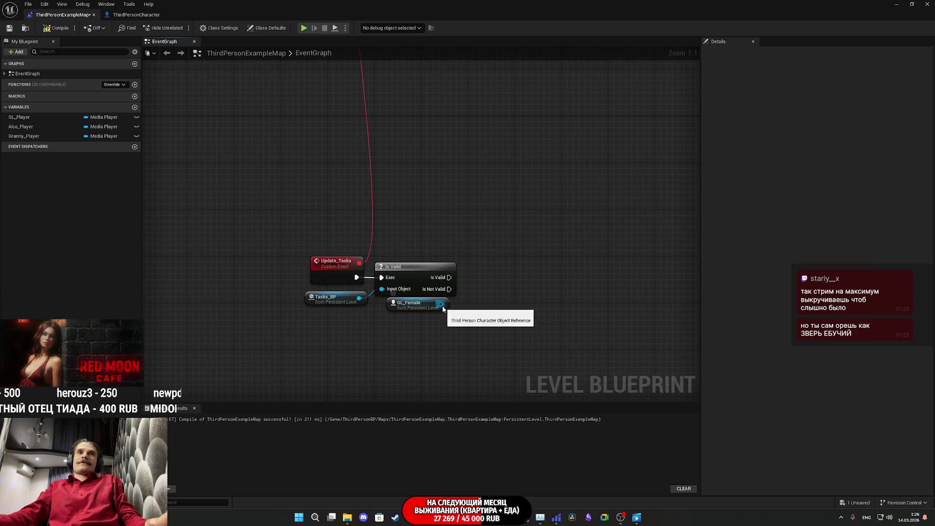
pyautogui.moveTo(443, 309); pyautogui.dragTo(510, 308)
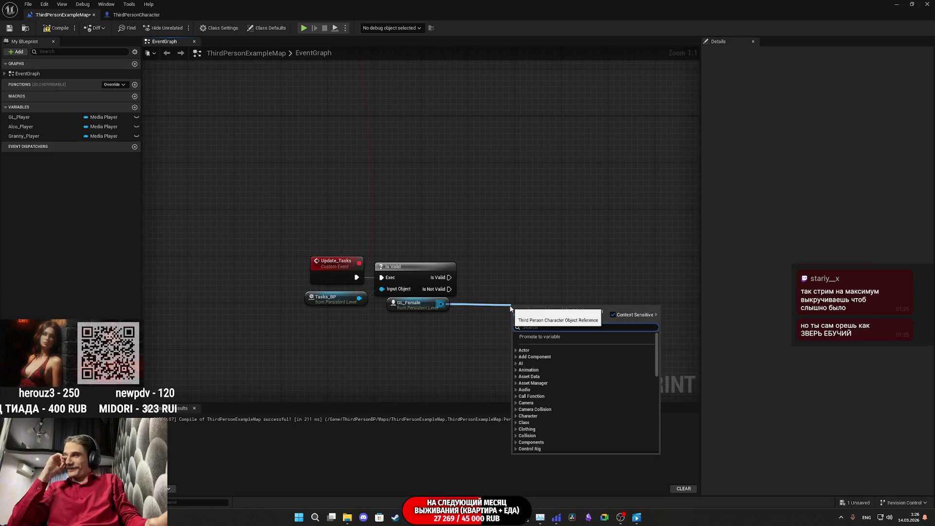
pyautogui.write('ge')
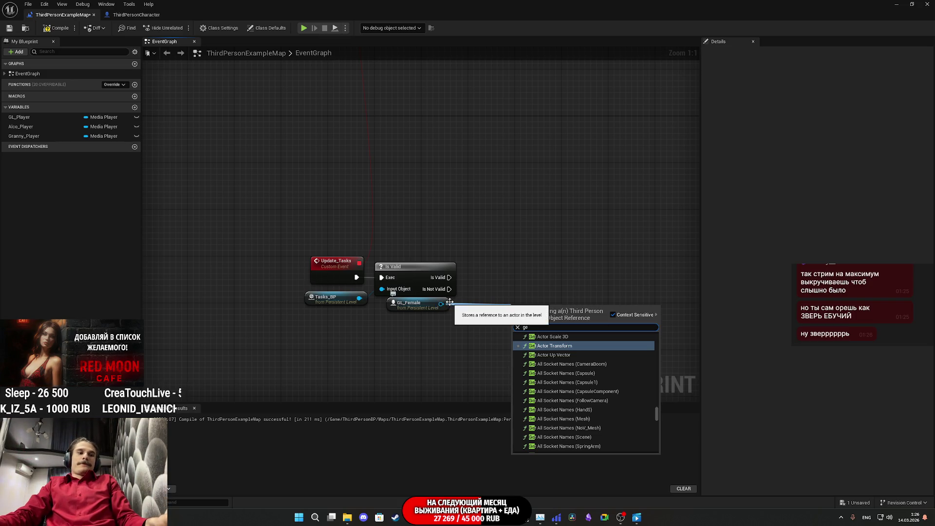
pyautogui.write('ge')
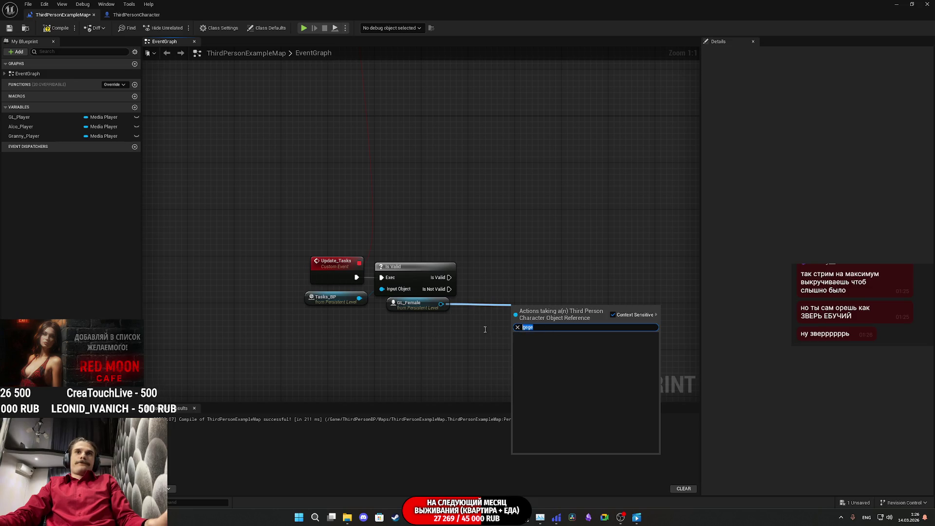
pyautogui.write('ge')
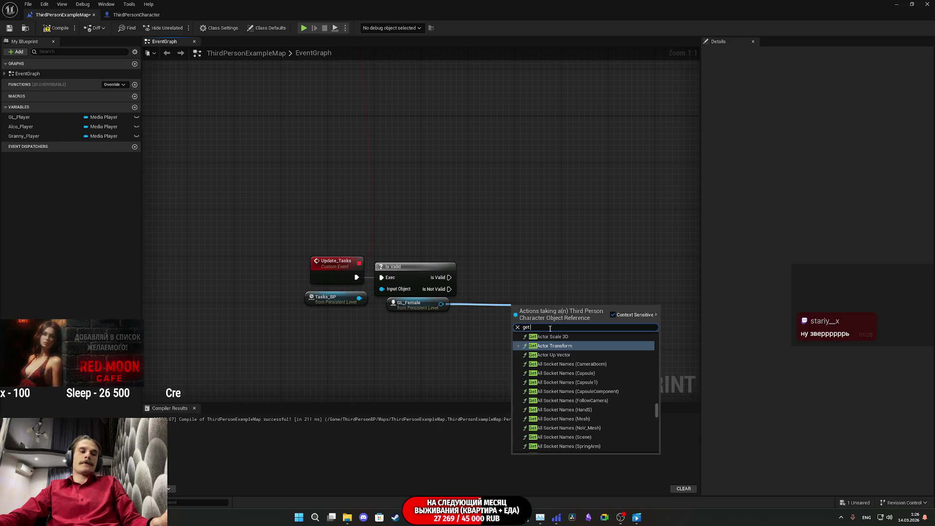
pyautogui.write('clo')
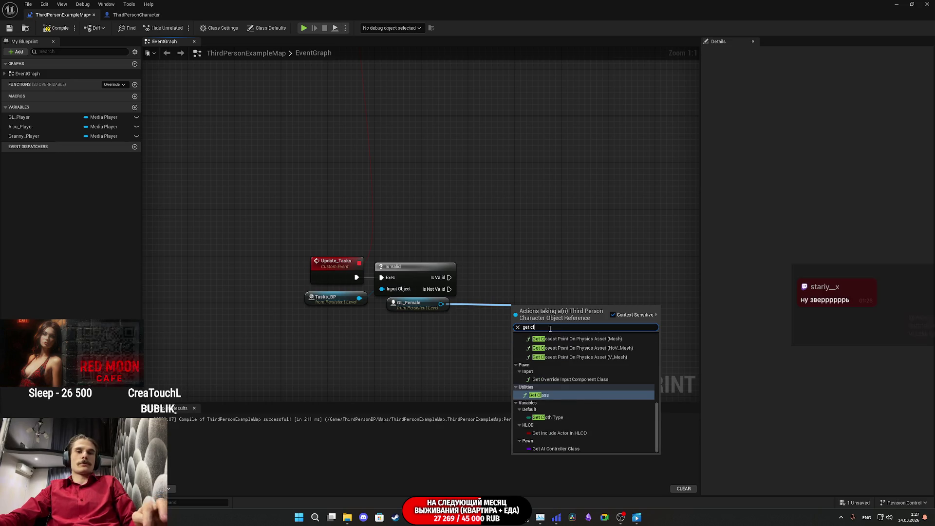
pyautogui.scroll(-5, 559, 409)
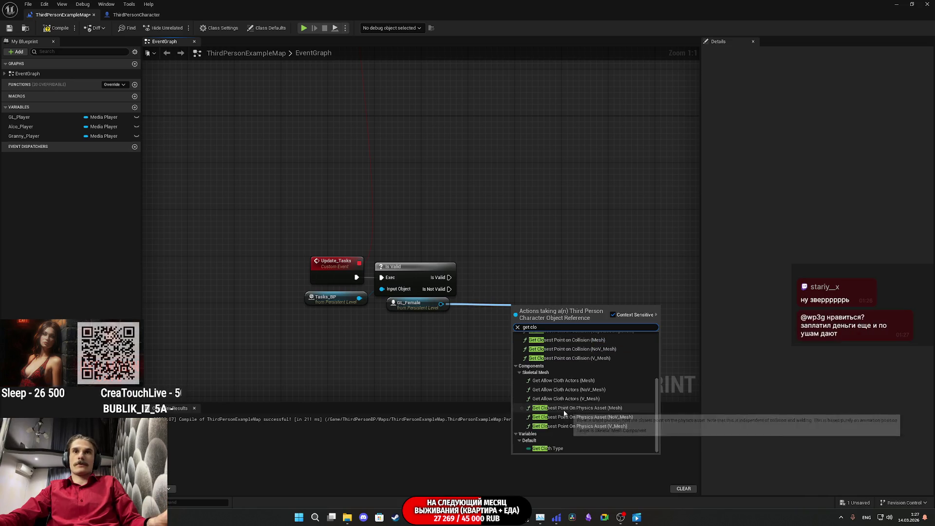
pyautogui.click(562, 446)
pyautogui.moveTo(548, 310)
pyautogui.mouseDown()
pyautogui.moveTo(496, 305)
pyautogui.moveTo(544, 315)
pyautogui.mouseUp()
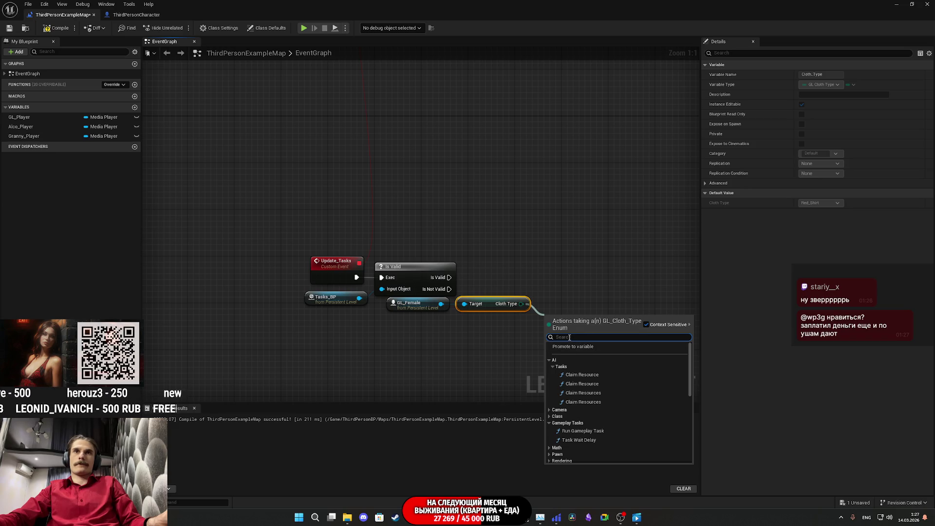
# Step: Add an Equal (Enum) node comparing Cloth Type against Underwear
pyautogui.write('=')
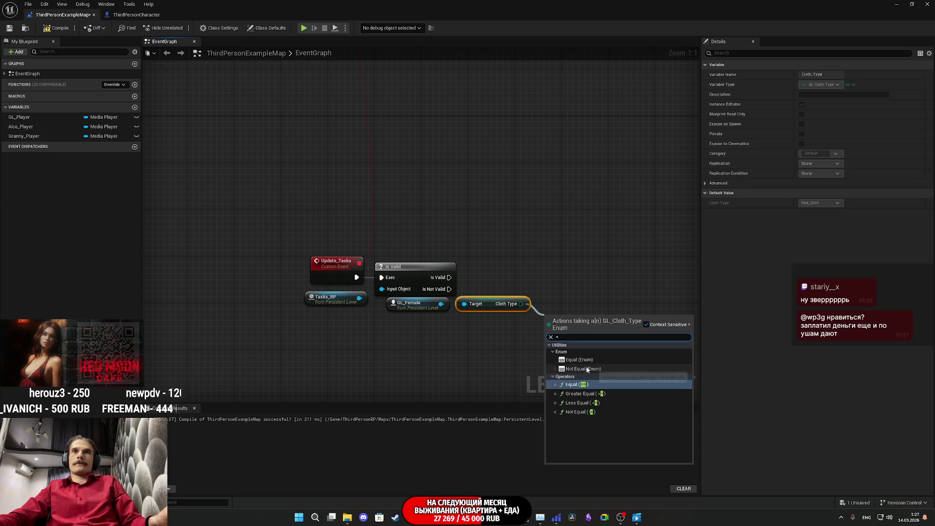
pyautogui.click(587, 369)
pyautogui.click(584, 334)
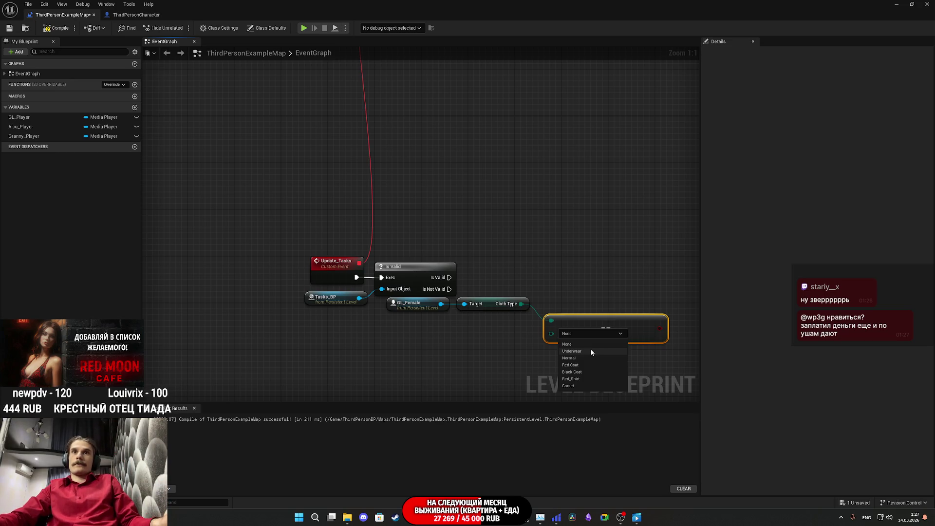
pyautogui.click(590, 350)
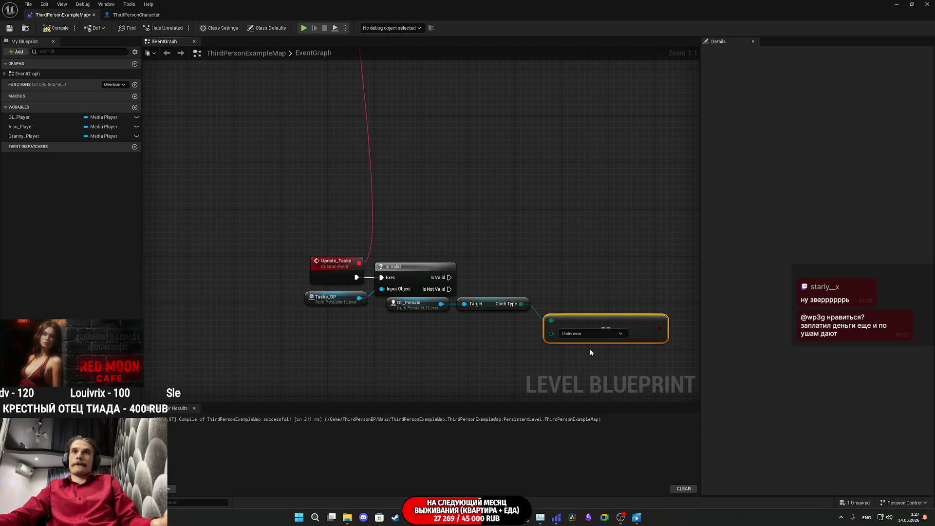
pyautogui.moveTo(633, 325)
pyautogui.mouseDown()
pyautogui.moveTo(533, 345)
pyautogui.moveTo(495, 325)
pyautogui.mouseUp()
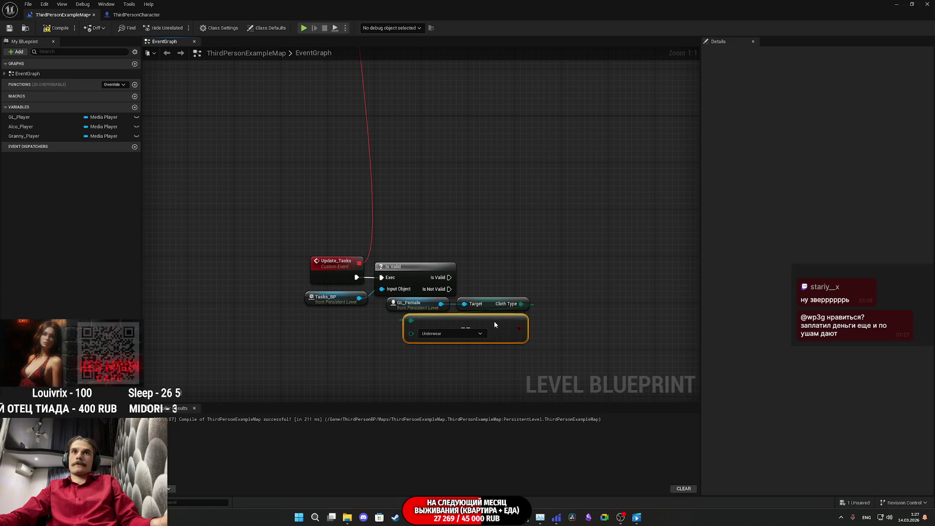
pyautogui.moveTo(581, 317); pyautogui.dragTo(494, 302)
# Step: Try a NOT node and a Not Equal node on the comparison, deleting both
pyautogui.moveTo(438, 323); pyautogui.dragTo(460, 322)
pyautogui.write('not')
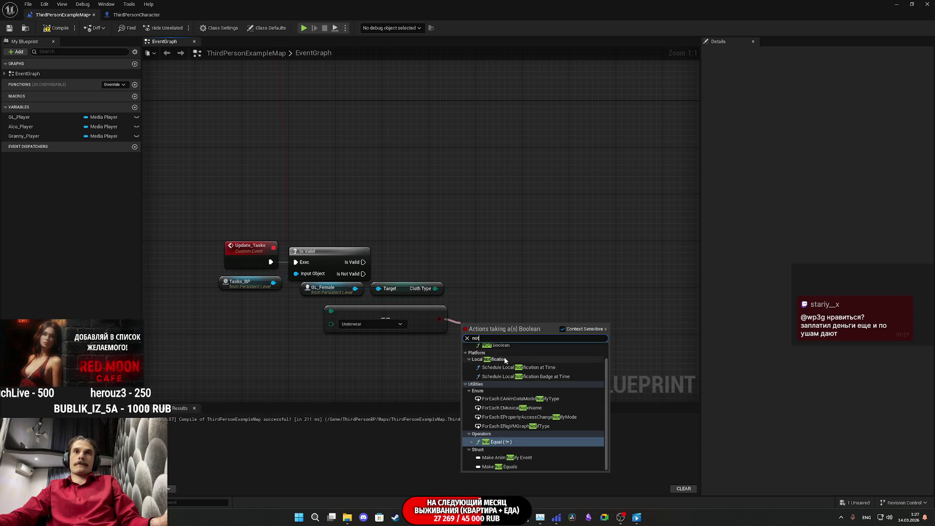
pyautogui.scroll(1, 501, 364)
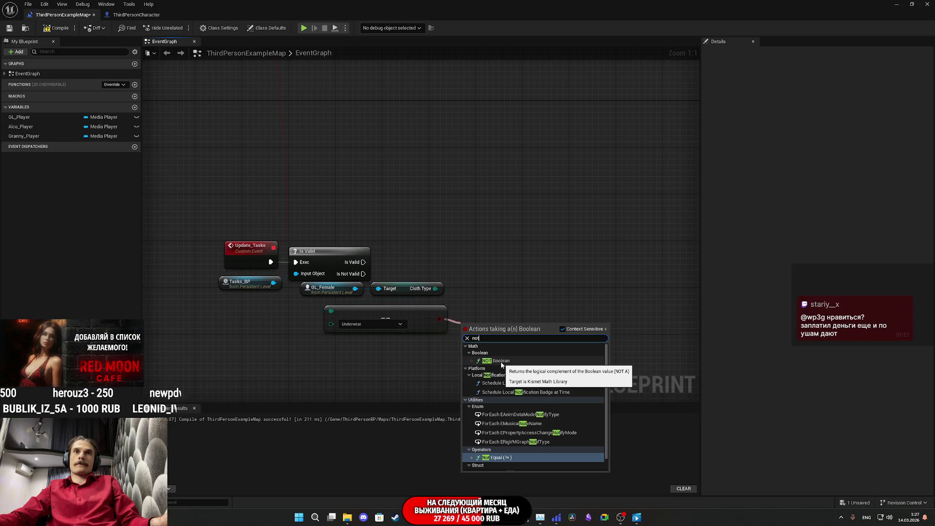
pyautogui.click(501, 361)
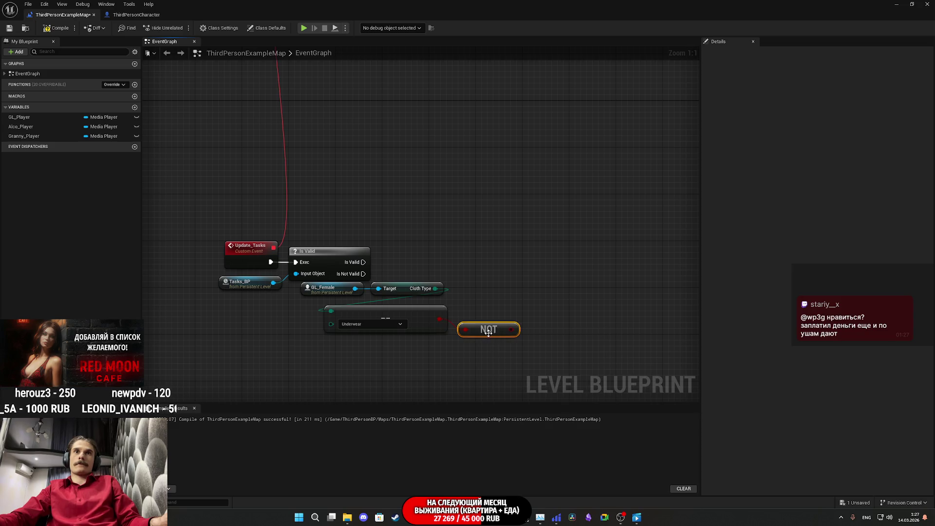
pyautogui.press('Delete')
pyautogui.moveTo(433, 290); pyautogui.dragTo(386, 367)
pyautogui.write('=')
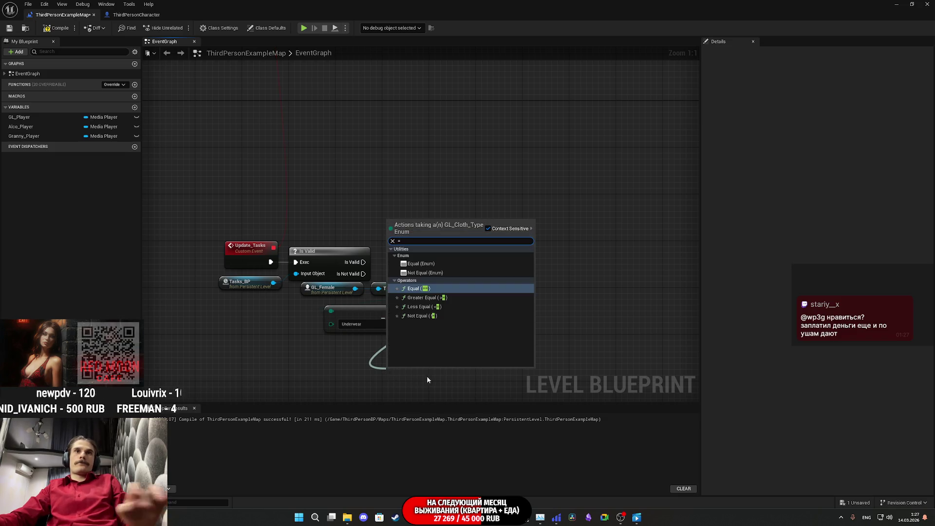
pyautogui.click(428, 316)
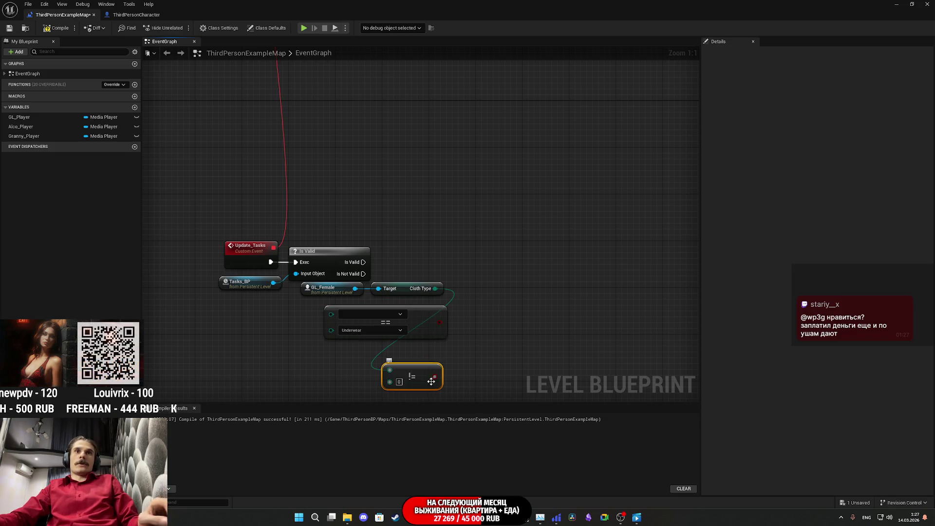
pyautogui.press('Delete')
# Step: Add a Not Equal (Enum) check against Underwear, delete the old Equal node, and place it
pyautogui.moveTo(432, 292); pyautogui.dragTo(396, 378)
pyautogui.write('not')
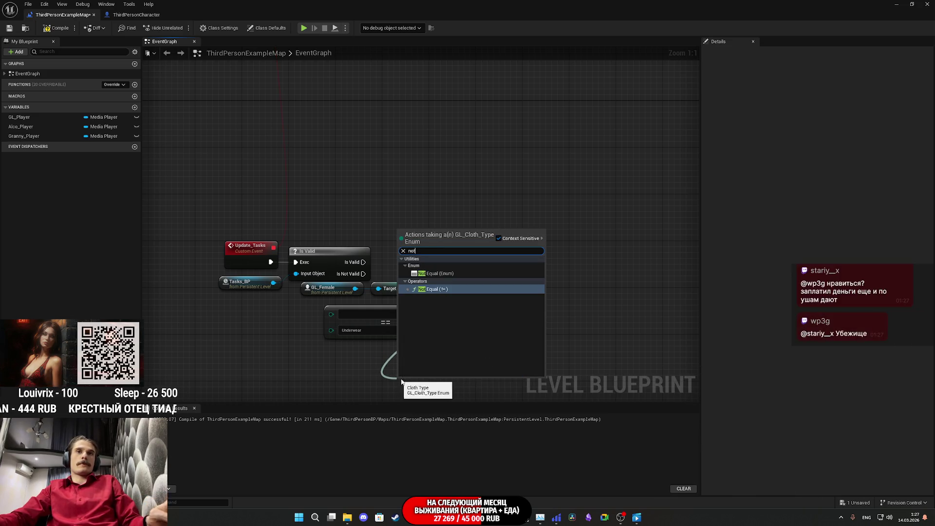
pyautogui.click(458, 274)
pyautogui.click(435, 328)
pyautogui.click(440, 345)
pyautogui.moveTo(397, 255); pyautogui.dragTo(334, 271)
pyautogui.press('Delete')
pyautogui.moveTo(485, 323); pyautogui.dragTo(411, 246)
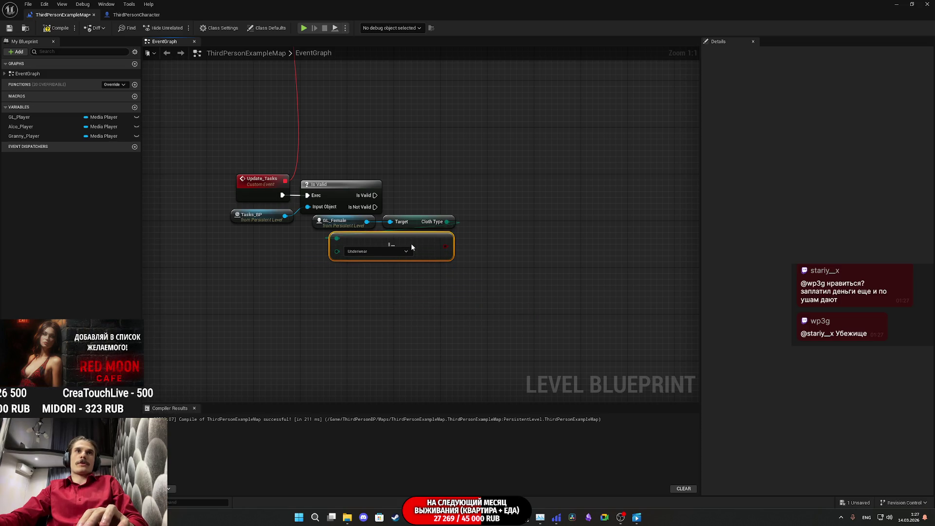
pyautogui.click(484, 277)
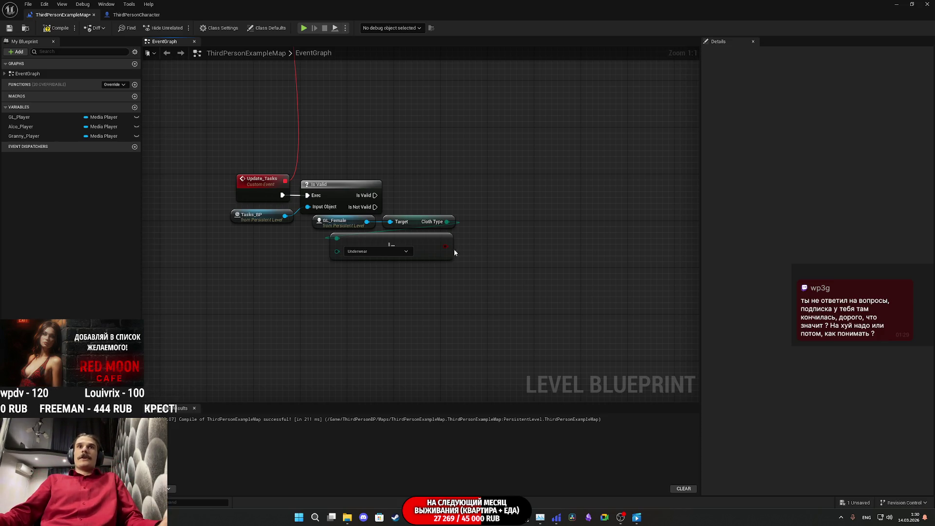
# Step: Pan the graph to reposition the Cloth Type and Underwear comparison nodes
pyautogui.moveTo(449, 245)
pyautogui.mouseDown()
pyautogui.moveTo(391, 312)
pyautogui.moveTo(425, 305)
pyautogui.mouseUp()
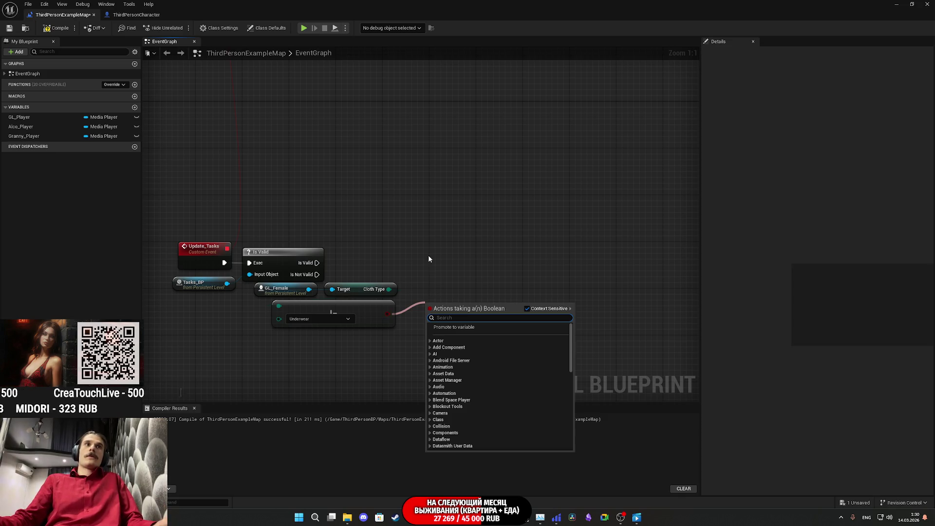
# Step: Add a Get Tasks S getter from the Tasks_BP reference
pyautogui.moveTo(227, 283); pyautogui.dragTo(446, 287)
pyautogui.write('set')
pyautogui.scroll(-10, 502, 397)
pyautogui.scroll(-15, 503, 395)
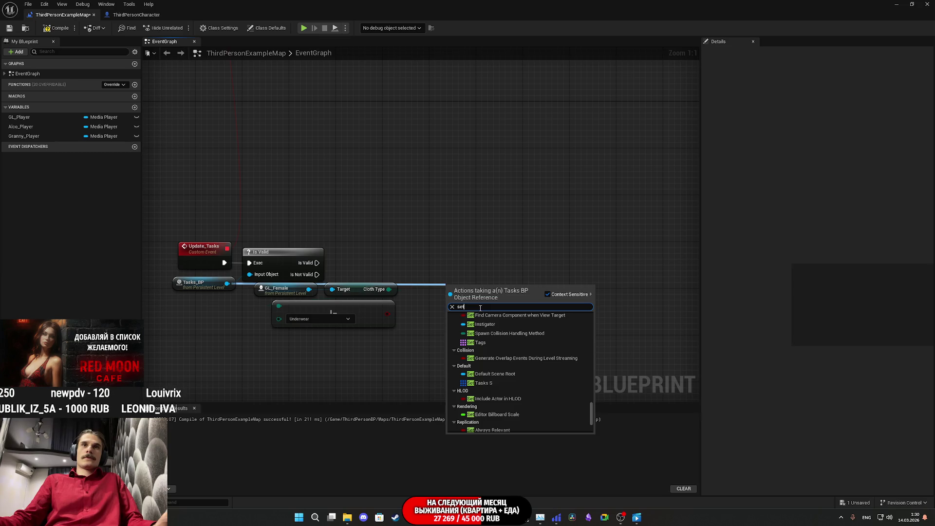
pyautogui.scroll(2, 496, 355)
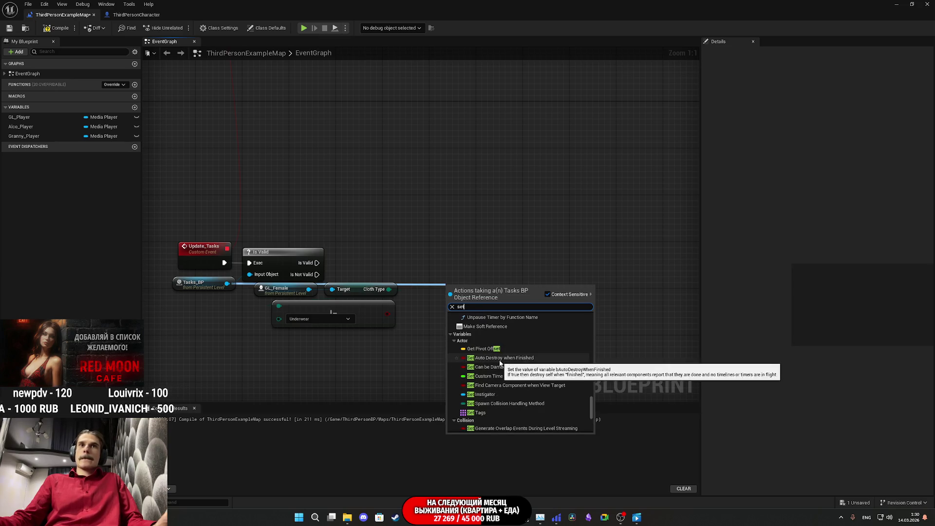
pyautogui.scroll(-1, 501, 360)
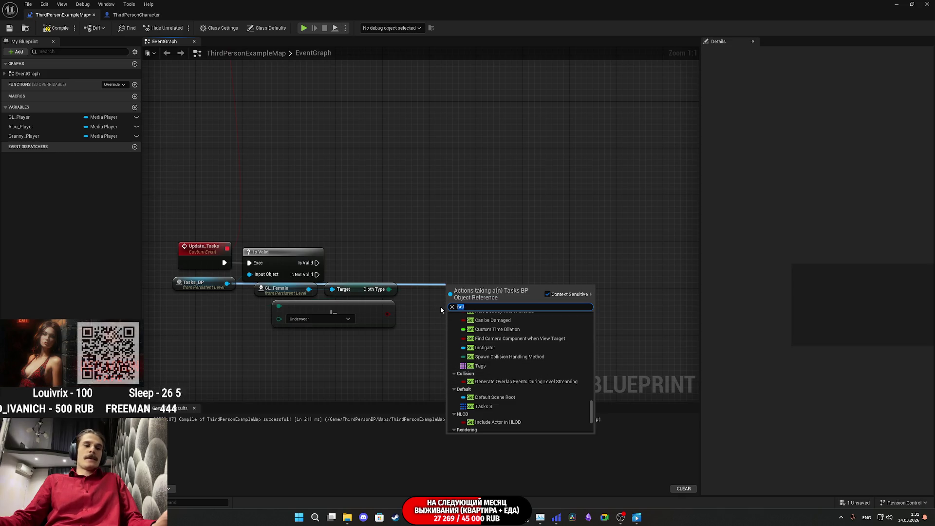
pyautogui.press('BackSpace')
pyautogui.press('BackSpace')
pyautogui.press('BackSpace')
pyautogui.write('get')
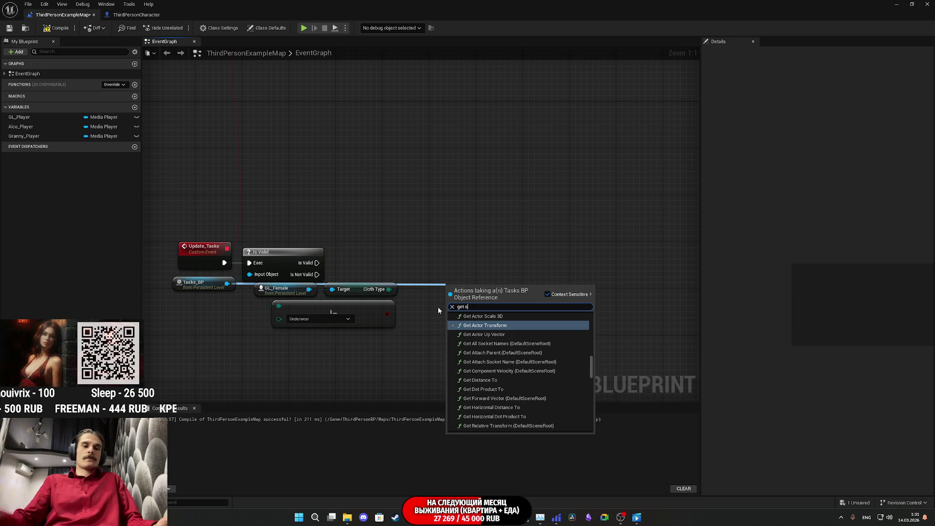
pyautogui.write(' tas')
pyautogui.click(469, 395)
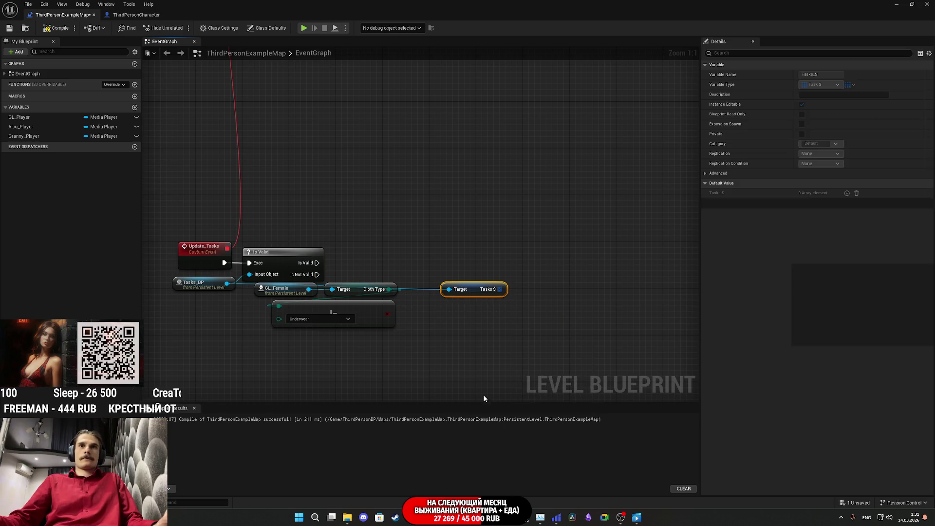
# Step: From the Tasks S getter, add a Set Array Elem node targeting that array
pyautogui.moveTo(477, 300)
pyautogui.mouseDown()
pyautogui.moveTo(377, 347)
pyautogui.moveTo(361, 341)
pyautogui.moveTo(432, 323)
pyautogui.mouseUp()
pyautogui.write('set')
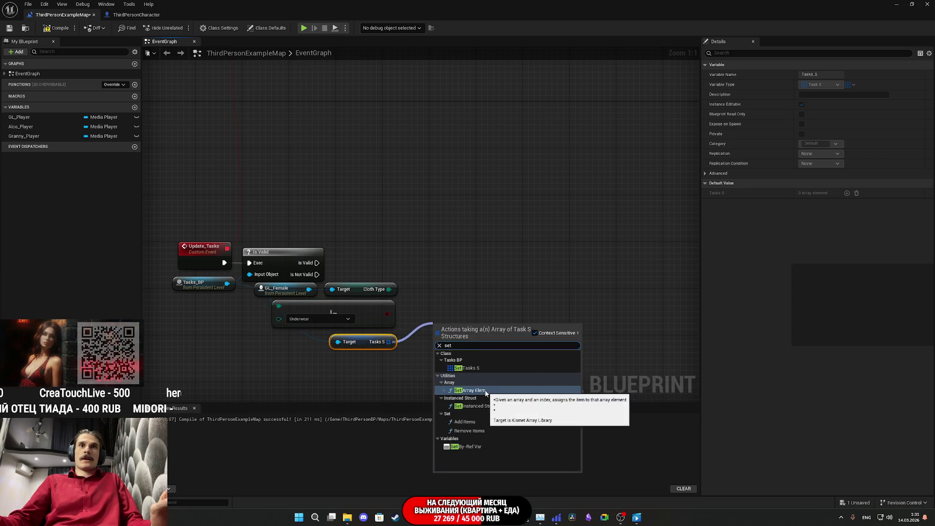
pyautogui.click(509, 391)
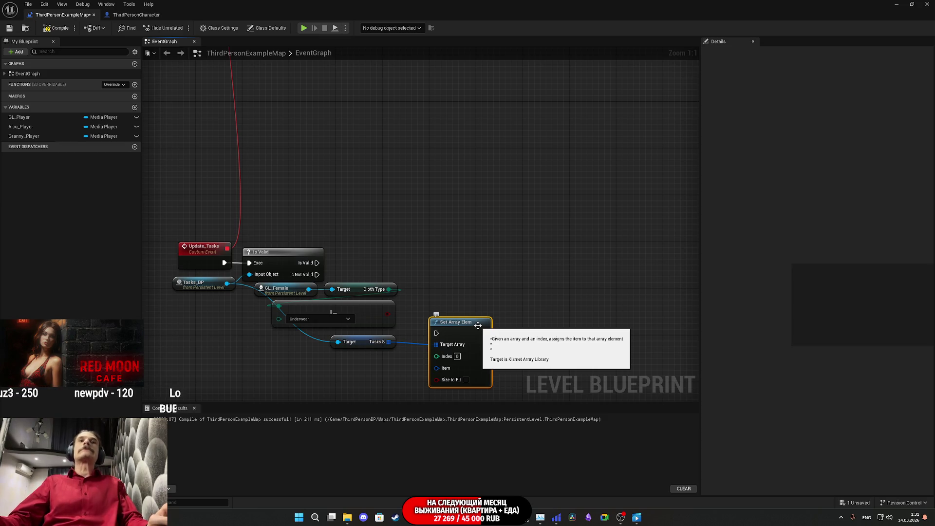
pyautogui.rightClick(444, 369)
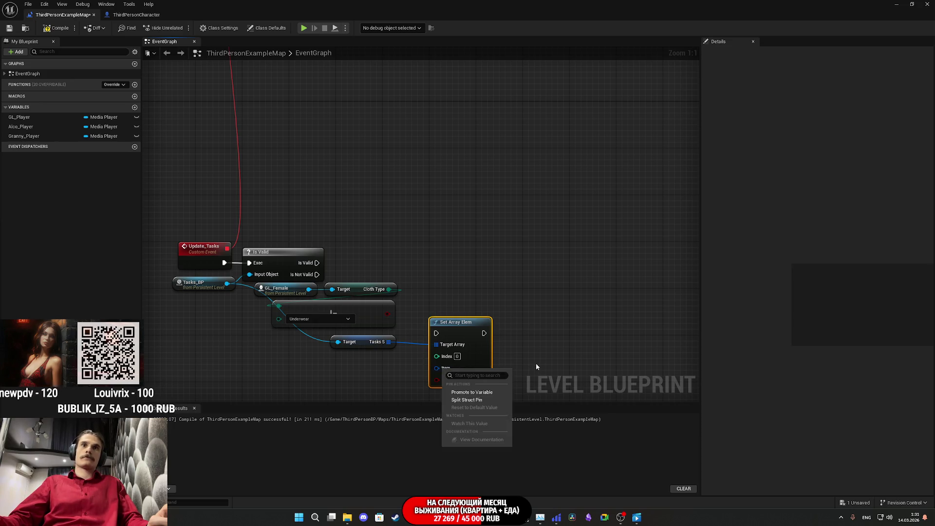
pyautogui.moveTo(536, 363); pyautogui.dragTo(572, 319)
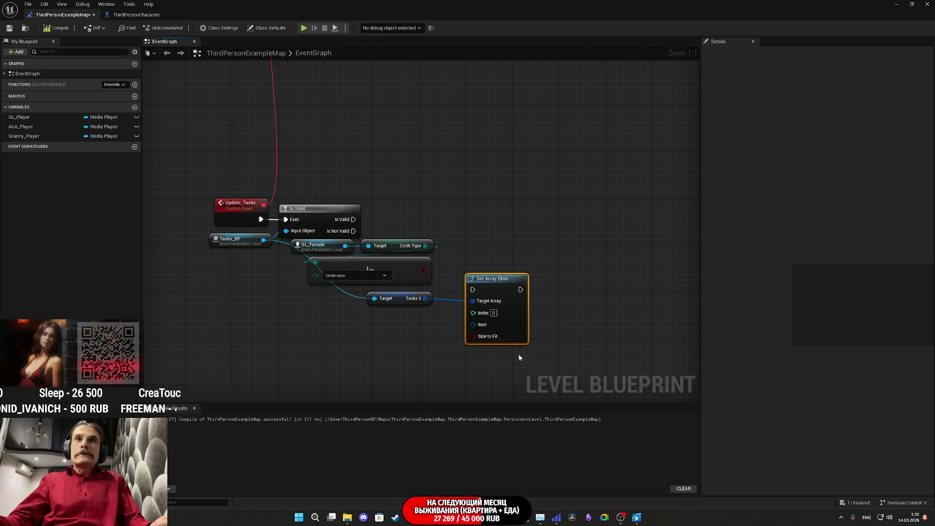
# Step: Add a GET (a copy) node reading Tasks S, placed beside Set Array Elem
pyautogui.moveTo(425, 298)
pyautogui.mouseDown()
pyautogui.moveTo(336, 342)
pyautogui.moveTo(343, 345)
pyautogui.mouseUp()
pyautogui.write('get')
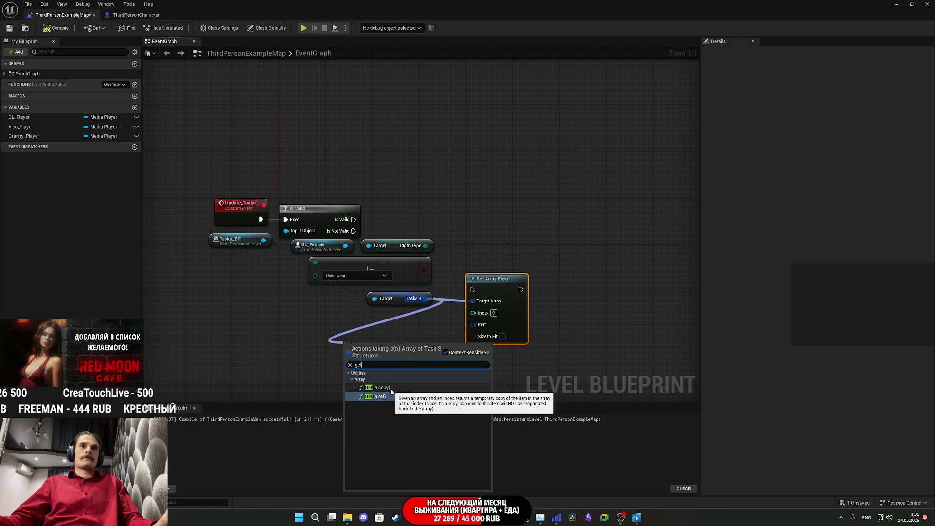
pyautogui.click(390, 388)
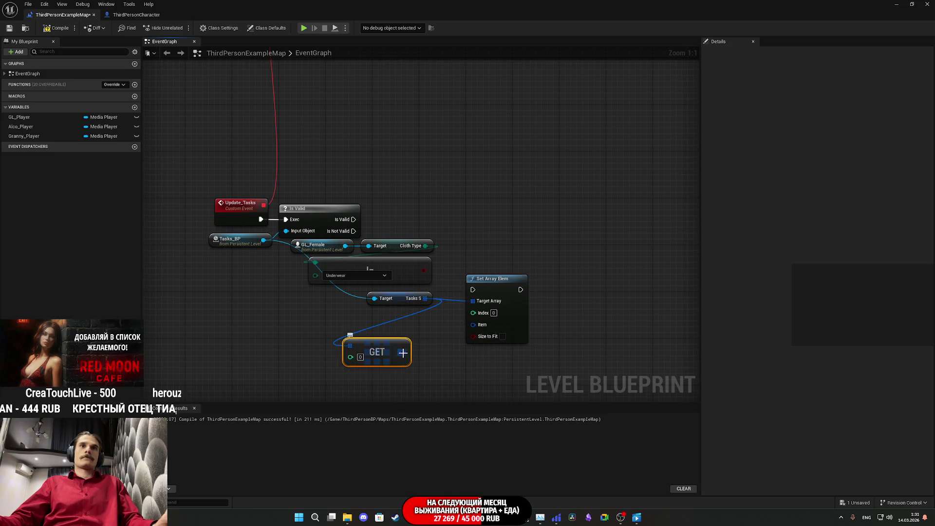
pyautogui.moveTo(391, 359); pyautogui.dragTo(414, 335)
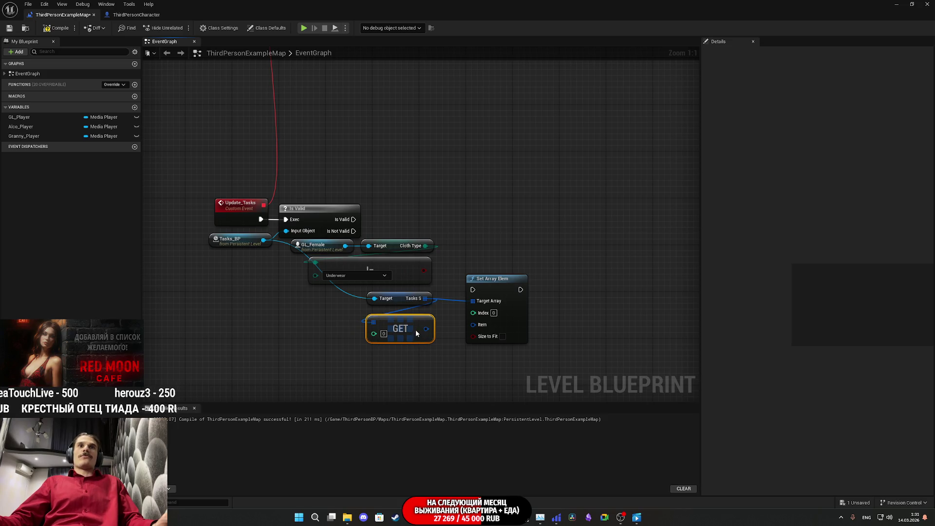
pyautogui.click(437, 355)
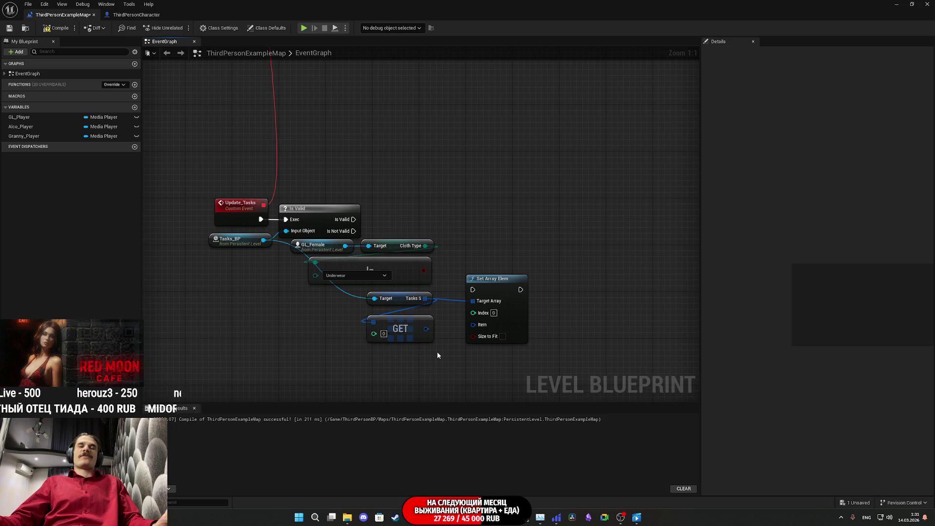
# Step: Compile and save the level blueprint, then minimize the Blueprint window
pyautogui.click(57, 28)
pyautogui.click(9, 28)
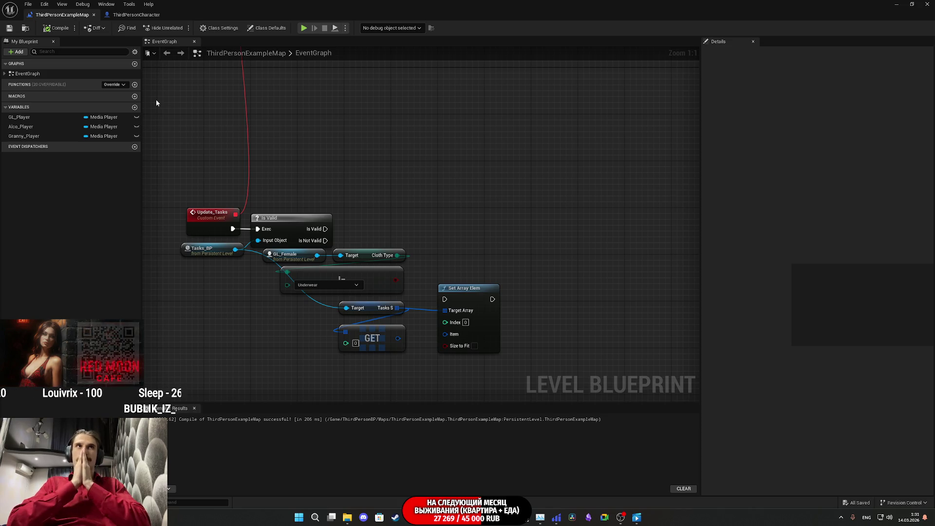
pyautogui.click(896, 4)
# Step: Back in the level blueprint, set the Set Array Elem index to 1
pyautogui.moveTo(565, 306); pyautogui.dragTo(565, 305)
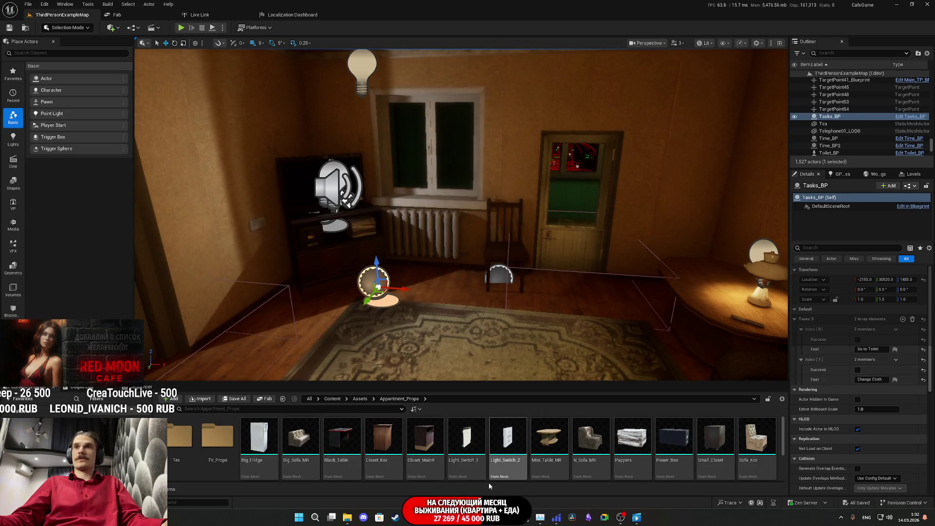
pyautogui.moveTo(443, 517)
pyautogui.click(472, 490)
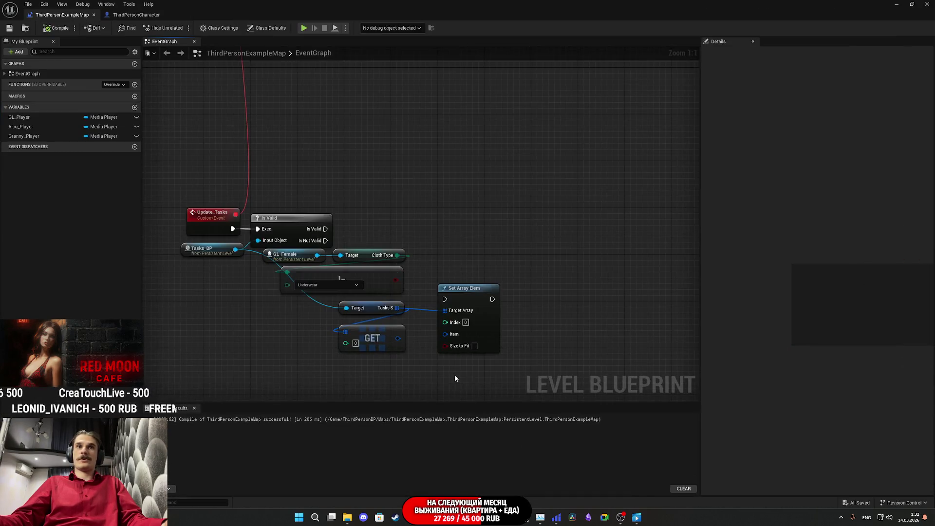
pyautogui.click(466, 322)
pyautogui.write('1')
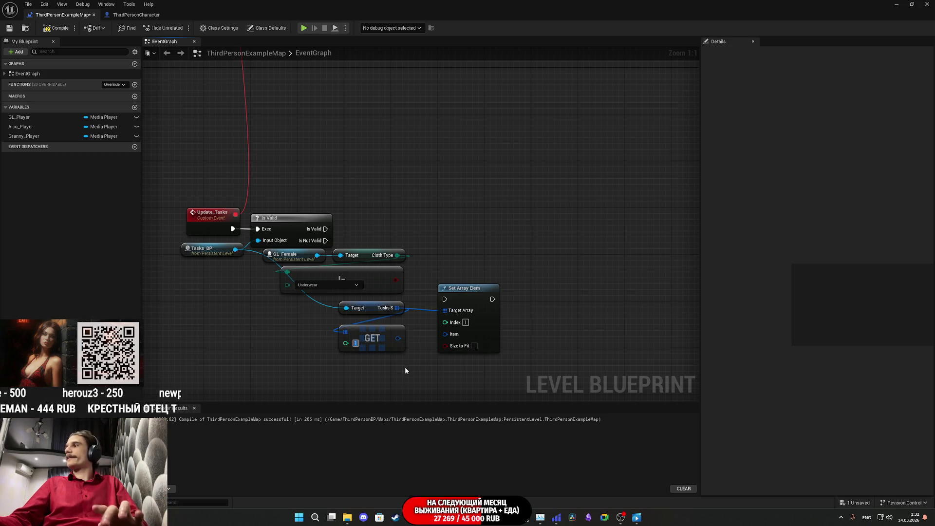
# Step: Split the Item pin and the GET output into Success and Text pins
pyautogui.moveTo(398, 339); pyautogui.dragTo(407, 341)
pyautogui.click(394, 361)
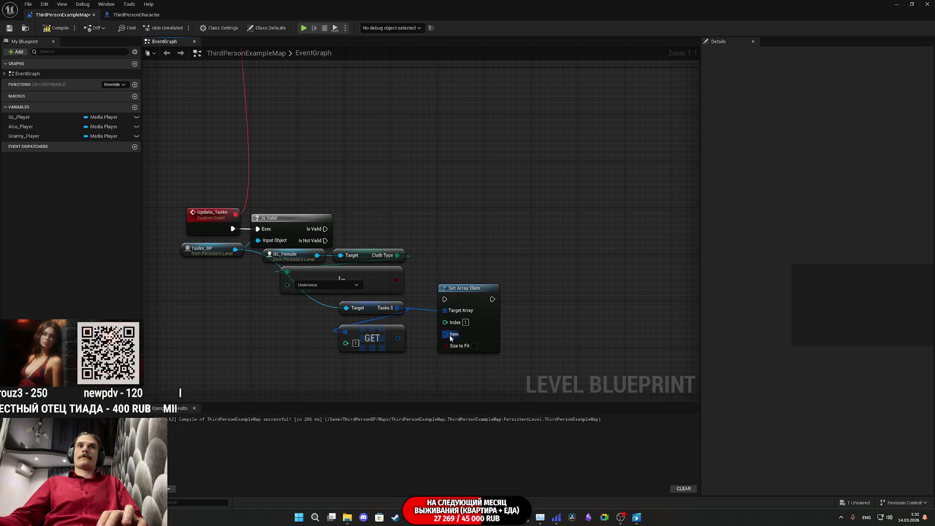
pyautogui.rightClick(451, 339)
pyautogui.click(463, 369)
pyautogui.rightClick(399, 339)
pyautogui.click(434, 369)
# Step: Wire GET's Text, the Underwear result to Success, and Is Valid exec; compile and save
pyautogui.moveTo(398, 343); pyautogui.dragTo(459, 352)
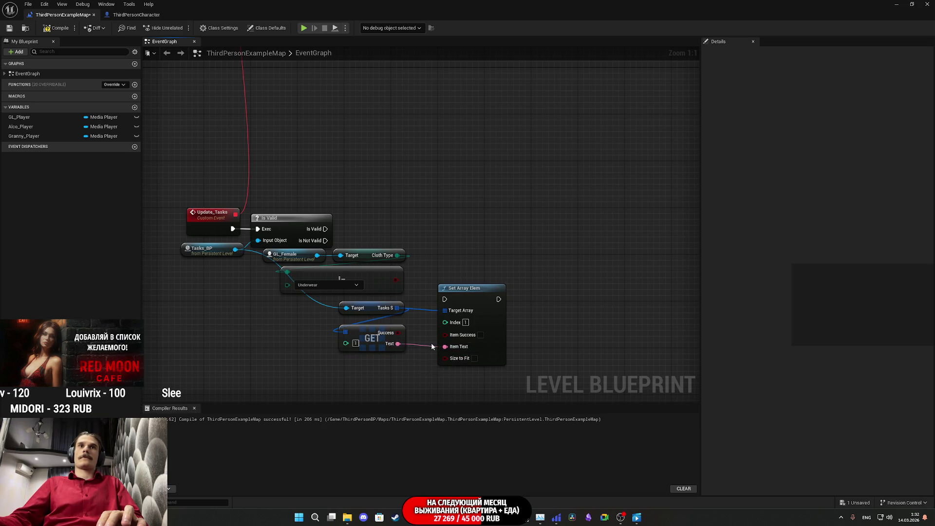
pyautogui.moveTo(395, 280); pyautogui.dragTo(445, 334)
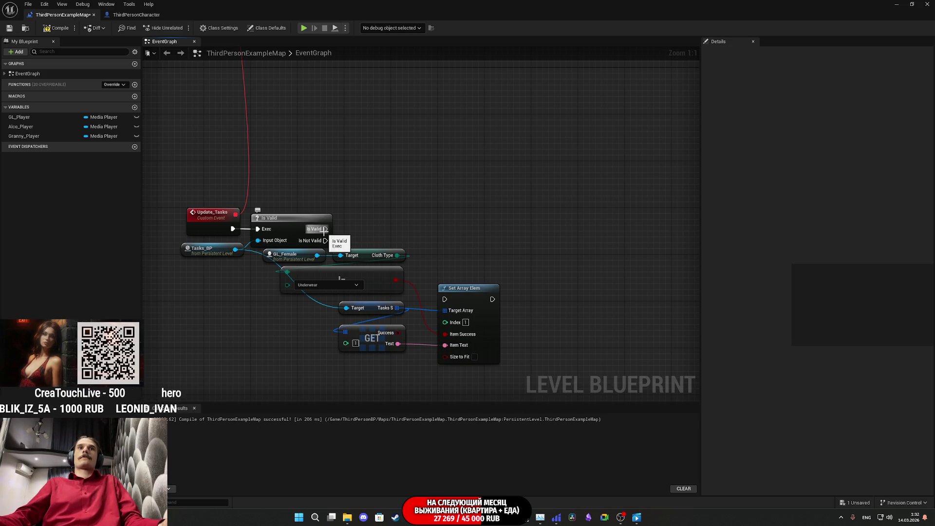
pyautogui.moveTo(325, 228)
pyautogui.mouseDown()
pyautogui.moveTo(431, 266)
pyautogui.moveTo(445, 299)
pyautogui.moveTo(471, 281)
pyautogui.moveTo(470, 233)
pyautogui.moveTo(454, 236)
pyautogui.mouseUp()
pyautogui.click(121, 16)
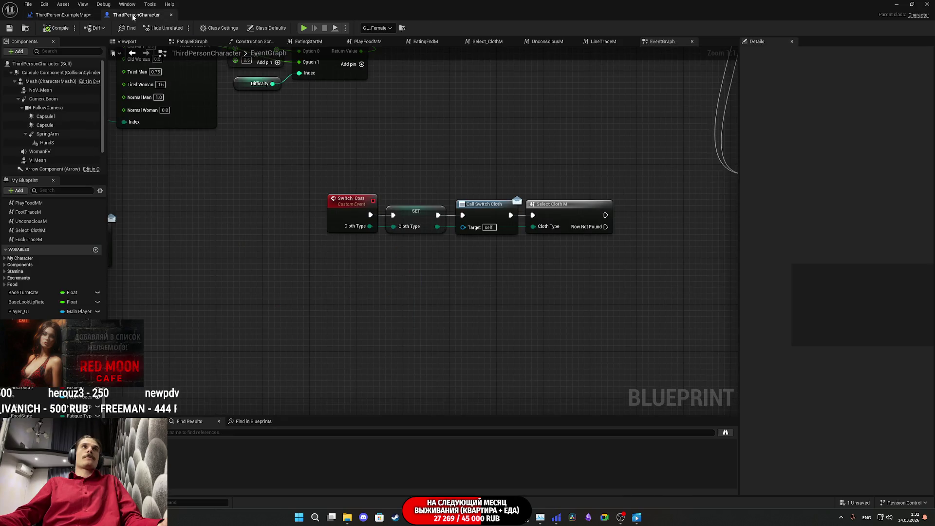
pyautogui.click(56, 15)
pyautogui.click(58, 28)
pyautogui.click(9, 28)
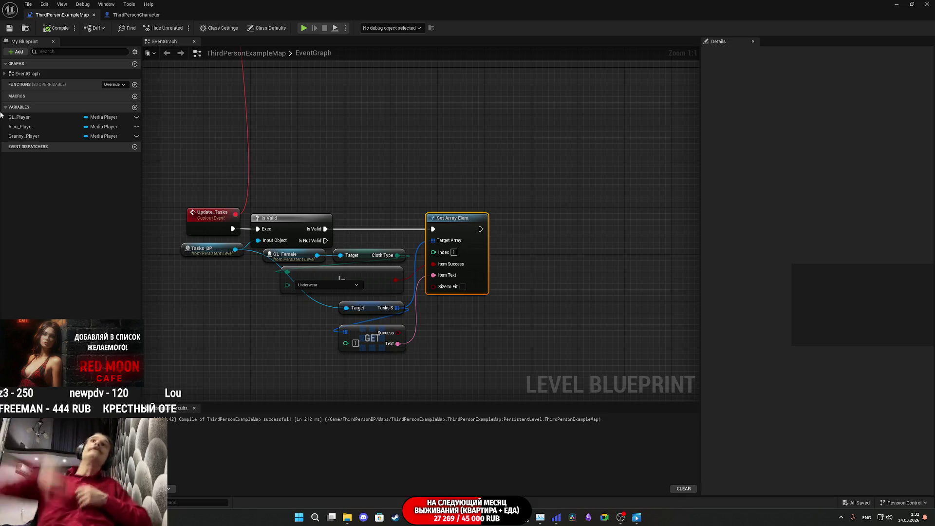
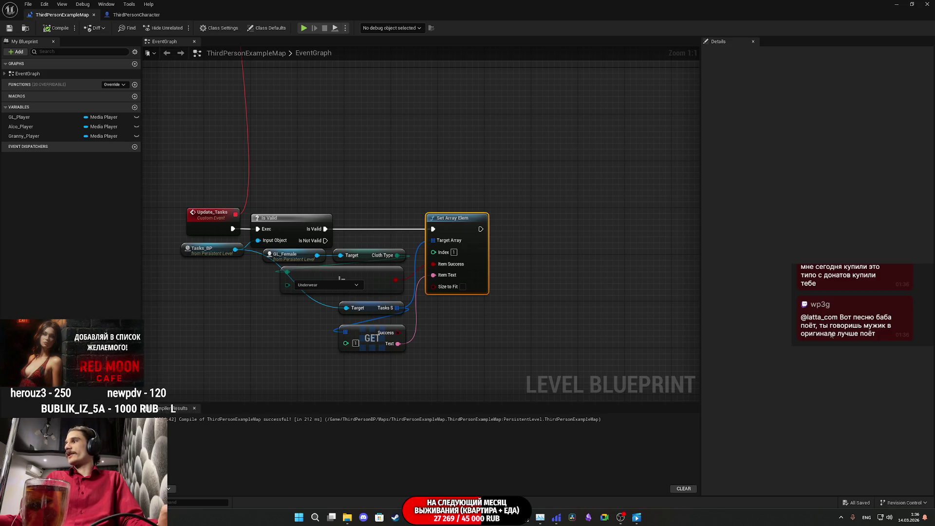
# Step: Save ThirdPersonExampleMap and close the Level Blueprint editor to return to the level
pyautogui.click(548, 291)
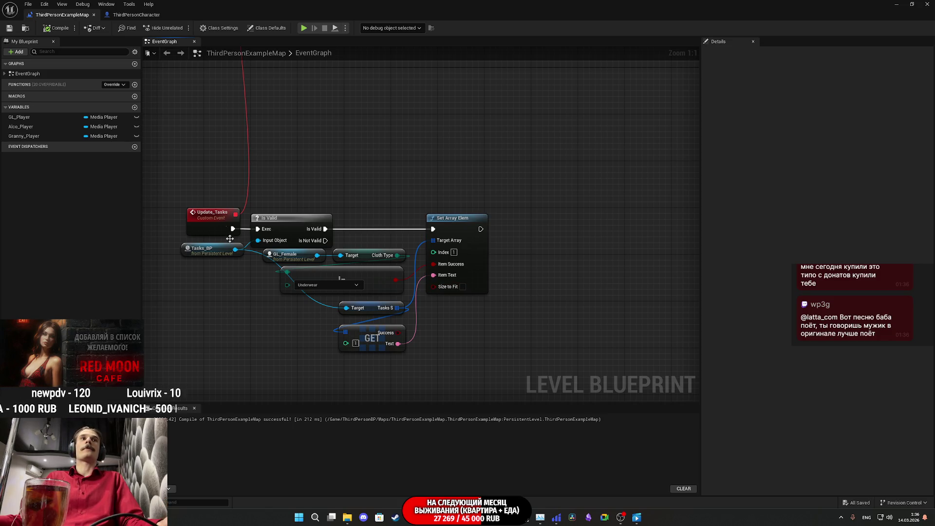
pyautogui.click(10, 27)
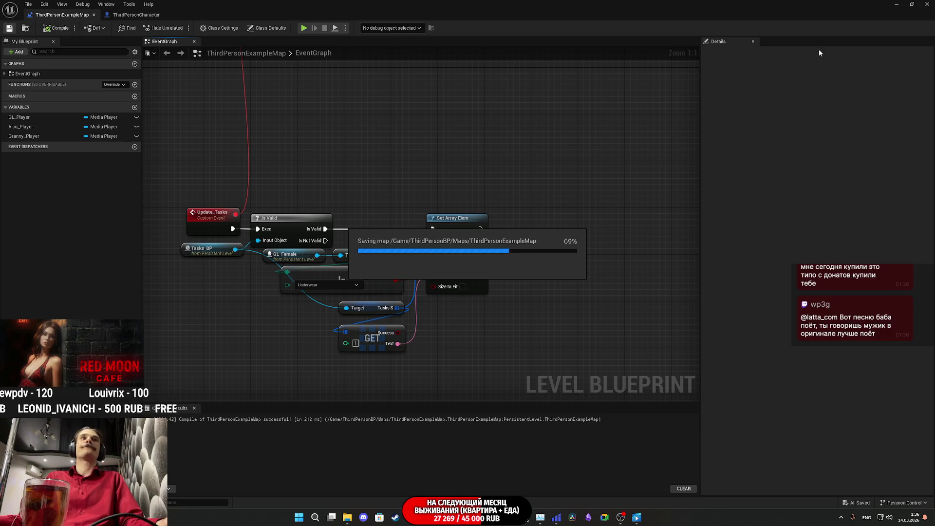
pyautogui.click(899, 4)
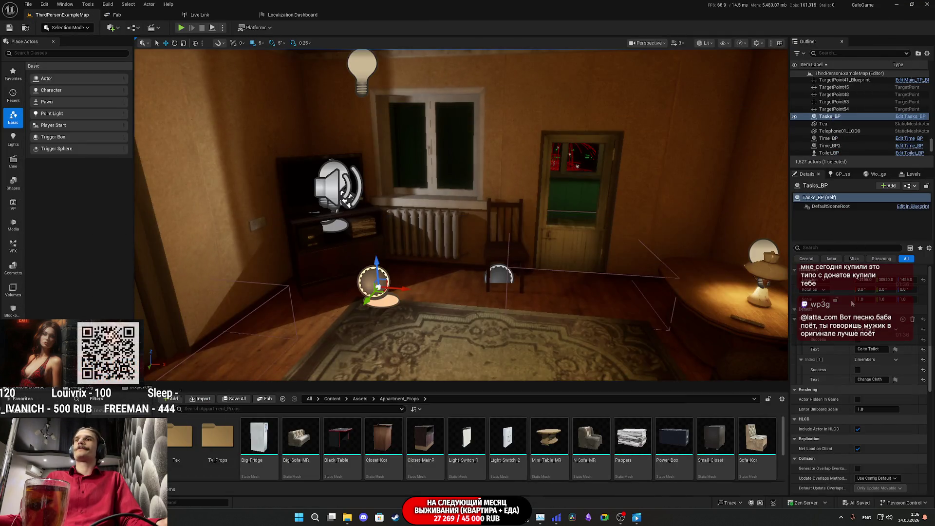
# Step: Open Tasks_BP in its Blueprint editor and delete the default BeginPlay, overlap and Tick event nodes
pyautogui.click(913, 206)
pyautogui.click(883, 208)
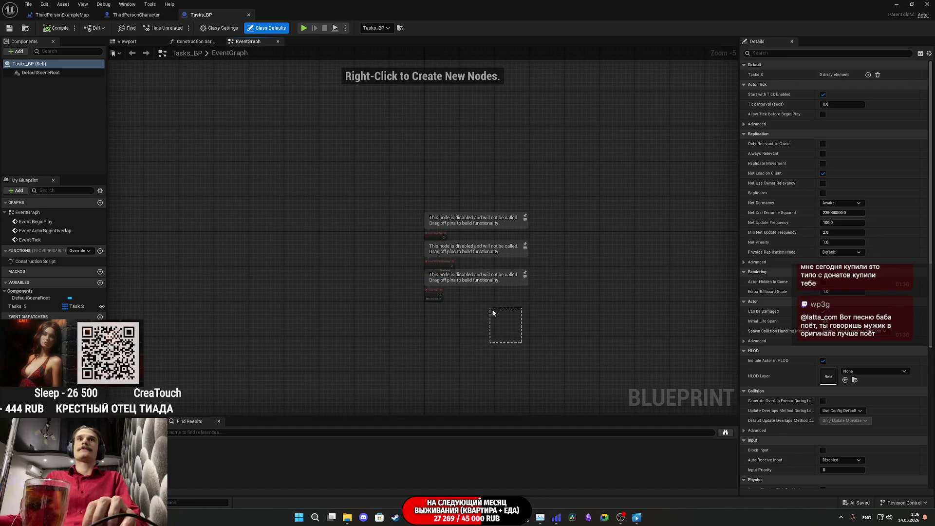
pyautogui.moveTo(531, 363); pyautogui.dragTo(365, 256)
pyautogui.press('Delete')
pyautogui.moveTo(399, 220); pyautogui.dragTo(334, 117)
pyautogui.press('Delete')
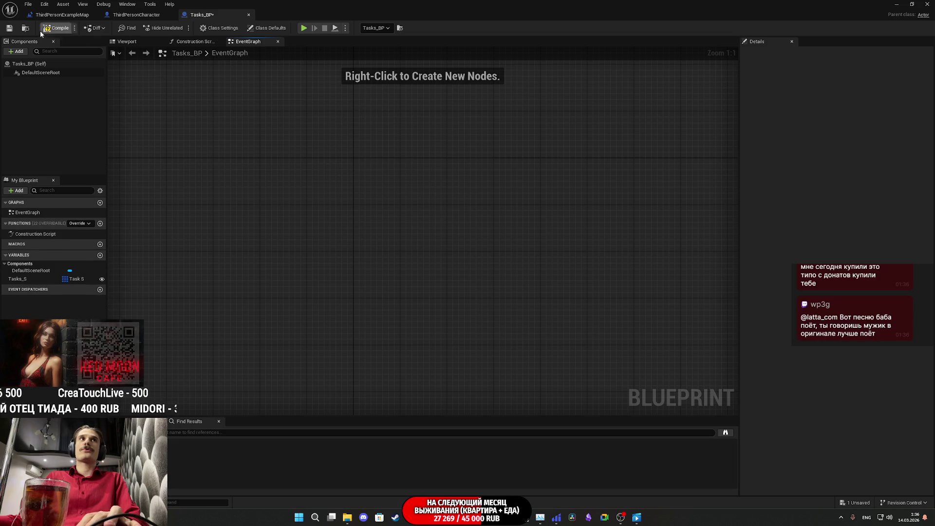
# Step: Save the emptied Tasks_BP graph after a brief 'Custo' node search that adds nothing
pyautogui.click(10, 28)
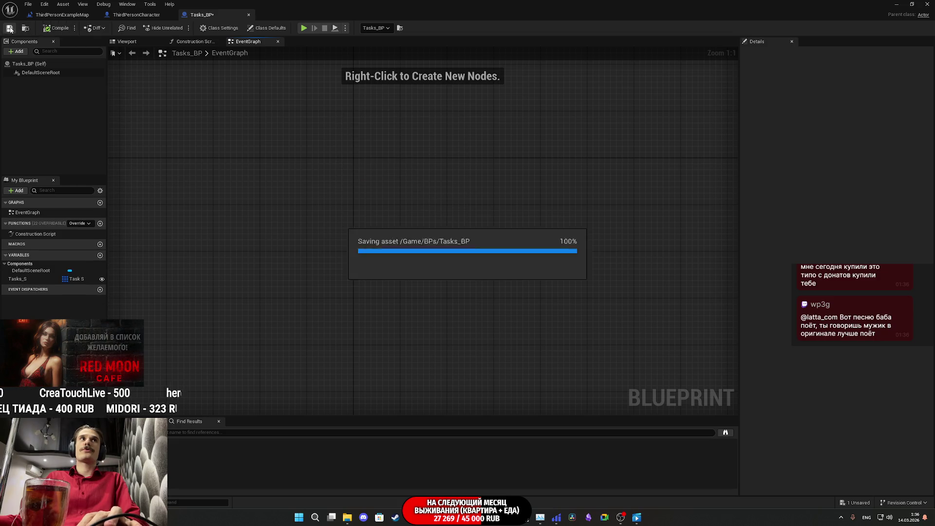
pyautogui.rightClick(329, 203)
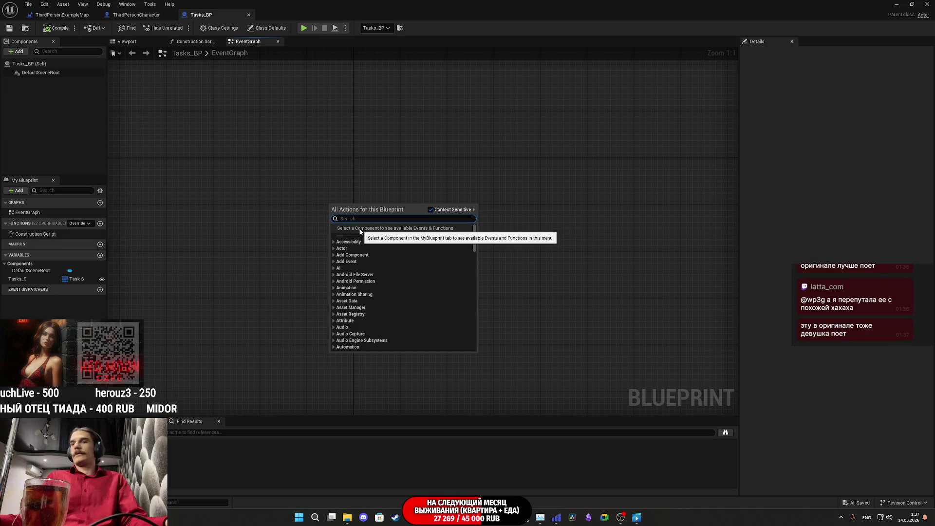
pyautogui.write('Custo')
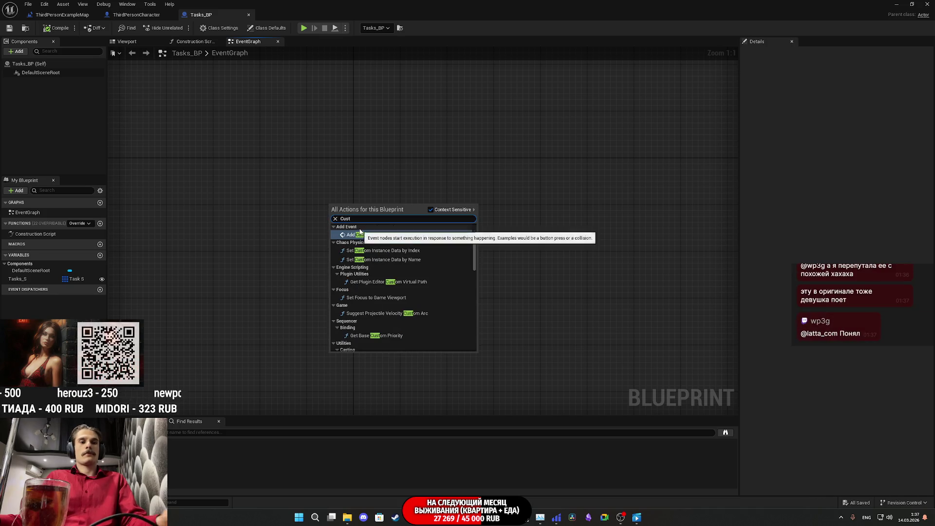
pyautogui.click(500, 206)
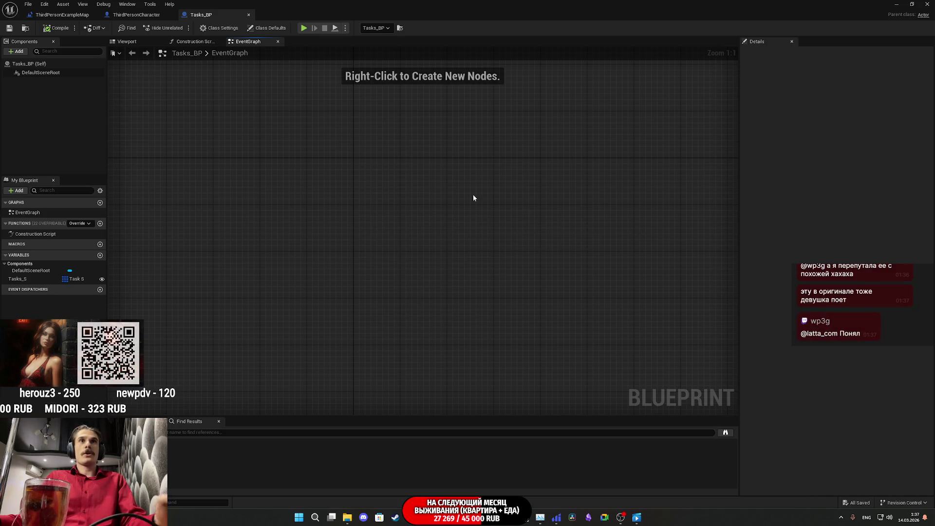
pyautogui.click(60, 14)
# Step: Add a Get Player UI node pulled from GL_Female in the level blueprint
pyautogui.moveTo(494, 181)
pyautogui.mouseDown()
pyautogui.moveTo(496, 265)
pyautogui.moveTo(528, 390)
pyautogui.moveTo(536, 232)
pyautogui.moveTo(537, 261)
pyautogui.moveTo(488, 234)
pyautogui.moveTo(511, 253)
pyautogui.moveTo(484, 195)
pyautogui.moveTo(487, 204)
pyautogui.moveTo(413, 246)
pyautogui.moveTo(439, 229)
pyautogui.moveTo(507, 226)
pyautogui.moveTo(503, 246)
pyautogui.moveTo(530, 247)
pyautogui.mouseUp()
pyautogui.moveTo(440, 250); pyautogui.dragTo(489, 258)
pyautogui.write('get ui')
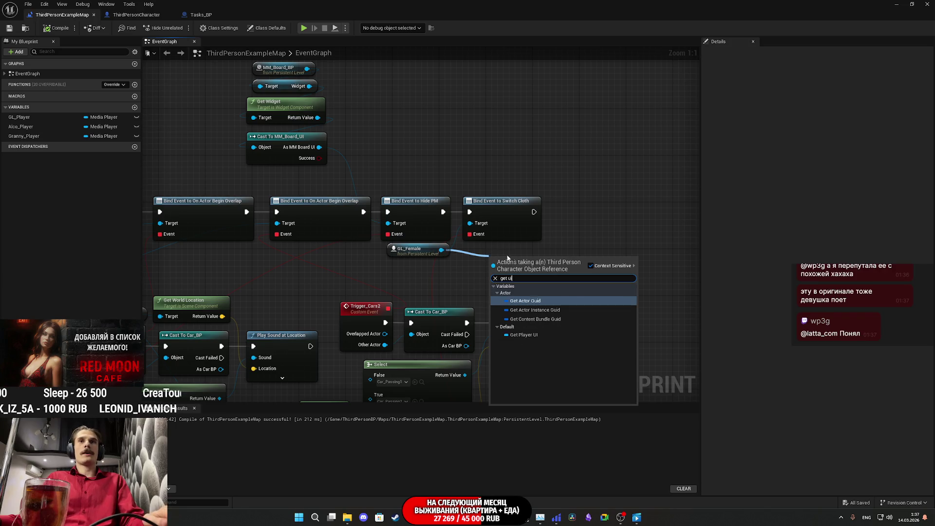
pyautogui.click(539, 336)
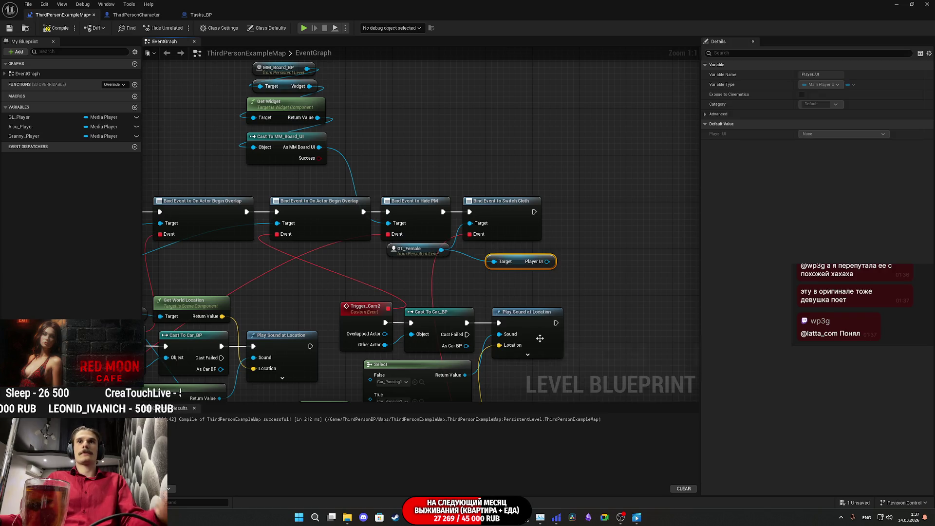
pyautogui.moveTo(522, 267); pyautogui.dragTo(510, 261)
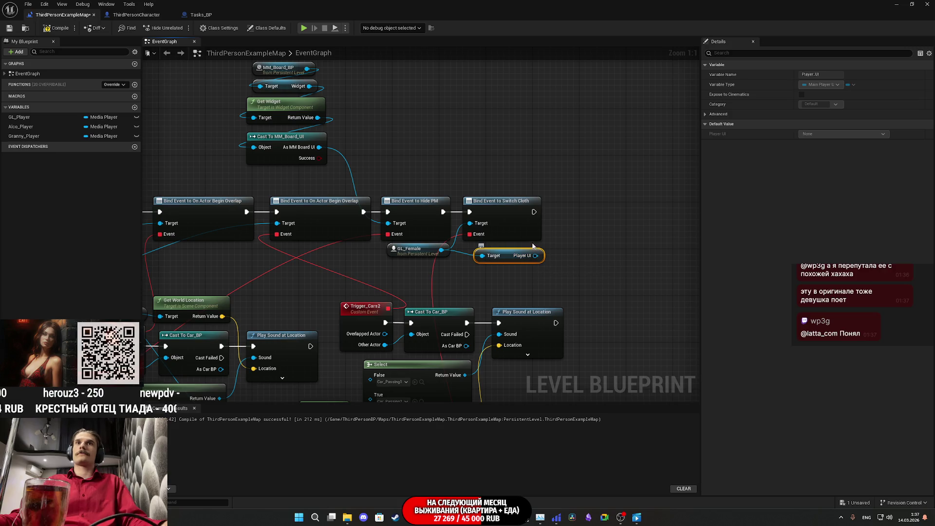
# Step: Add a Delay node after Switch Cloth with its Duration set to 1.0
pyautogui.moveTo(534, 212); pyautogui.dragTo(555, 217)
pyautogui.write('dela')
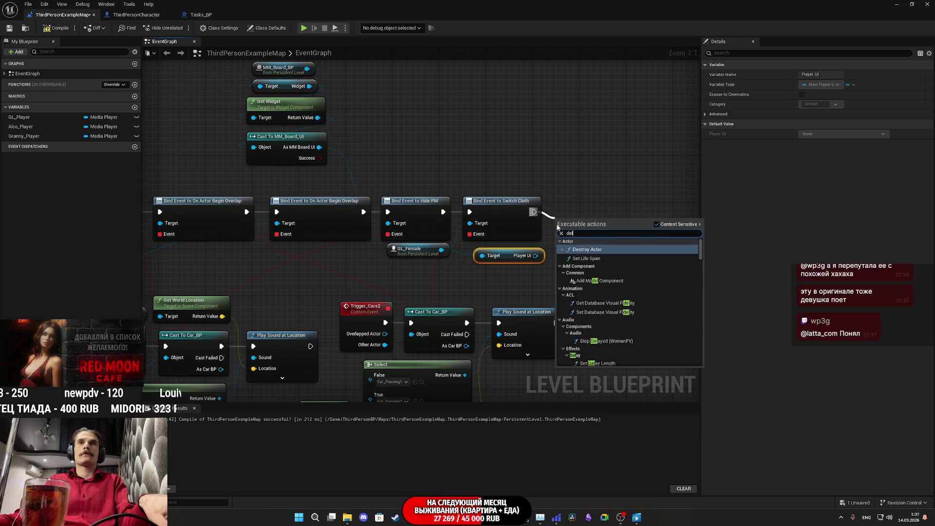
pyautogui.click(608, 255)
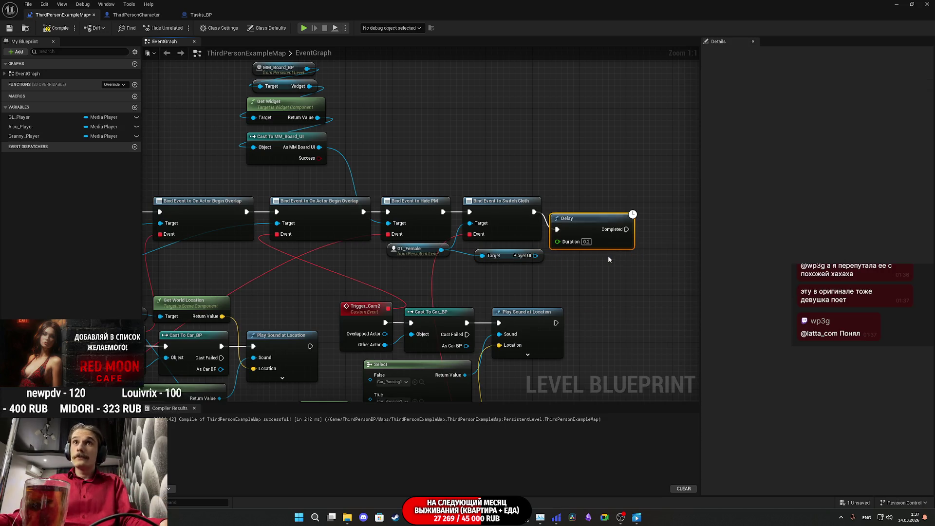
pyautogui.moveTo(583, 215); pyautogui.dragTo(578, 210)
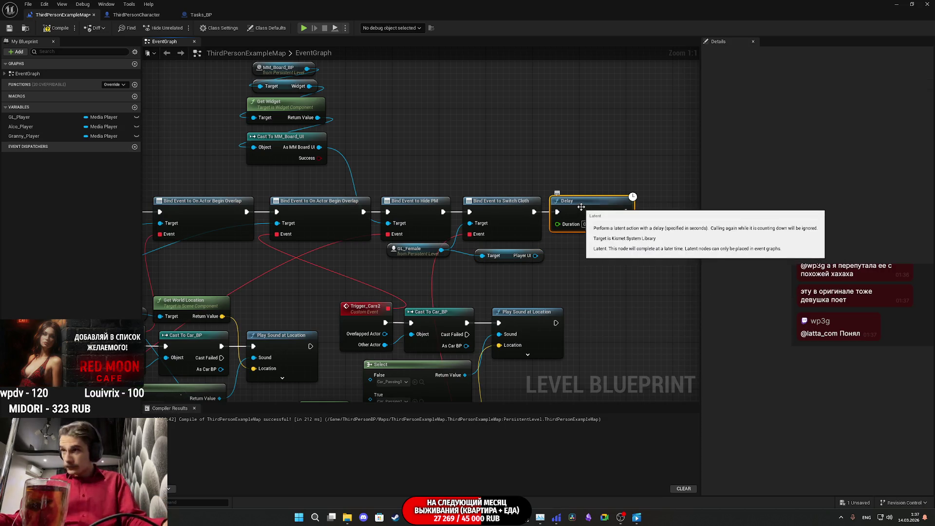
pyautogui.click(585, 224)
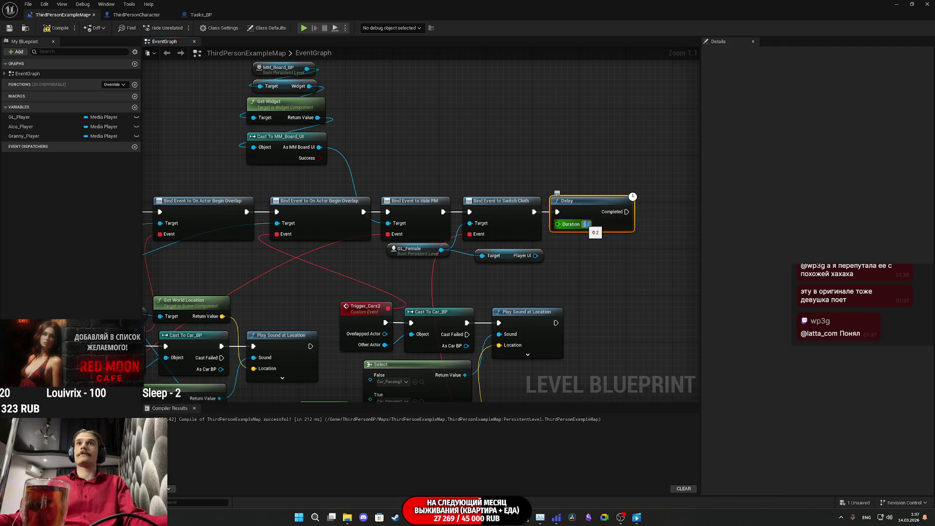
pyautogui.write('3')
pyautogui.press('Return')
pyautogui.click(586, 223)
pyautogui.write('1')
pyautogui.press('Return')
# Step: Add Create Tasks UI targeting Player UI and place it beside the Delay node
pyautogui.moveTo(535, 255); pyautogui.dragTo(635, 257)
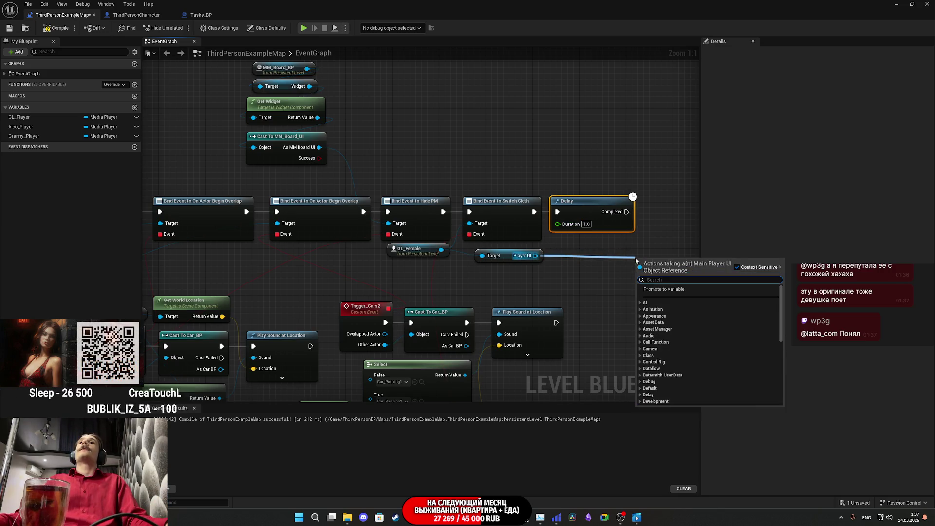
pyautogui.write('crea')
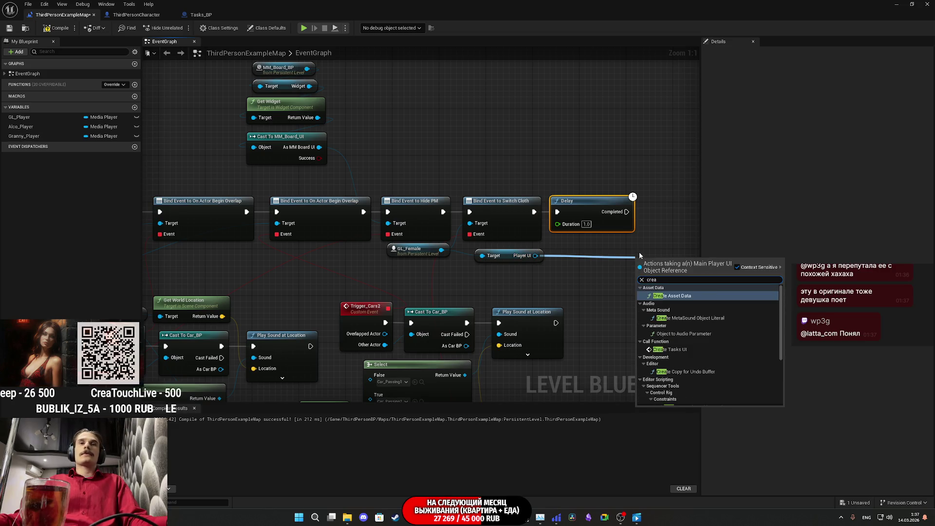
pyautogui.write('te')
pyautogui.scroll(-3, 708, 351)
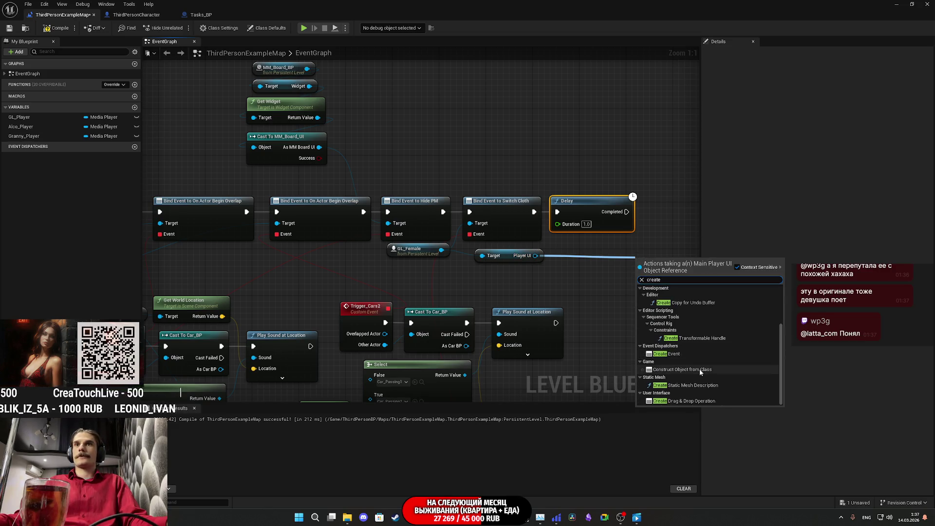
pyautogui.scroll(3, 723, 360)
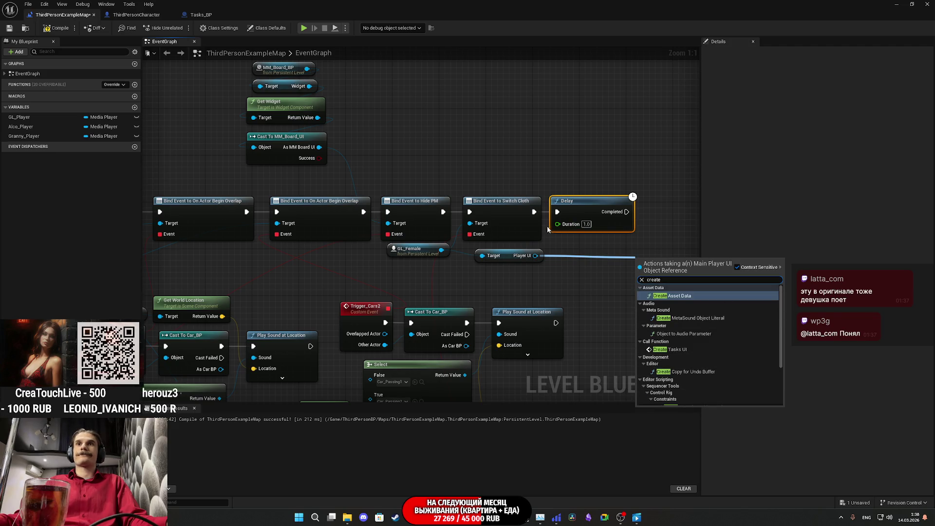
pyautogui.click(669, 349)
pyautogui.moveTo(647, 267)
pyautogui.mouseDown()
pyautogui.moveTo(495, 261)
pyautogui.moveTo(474, 207)
pyautogui.mouseUp()
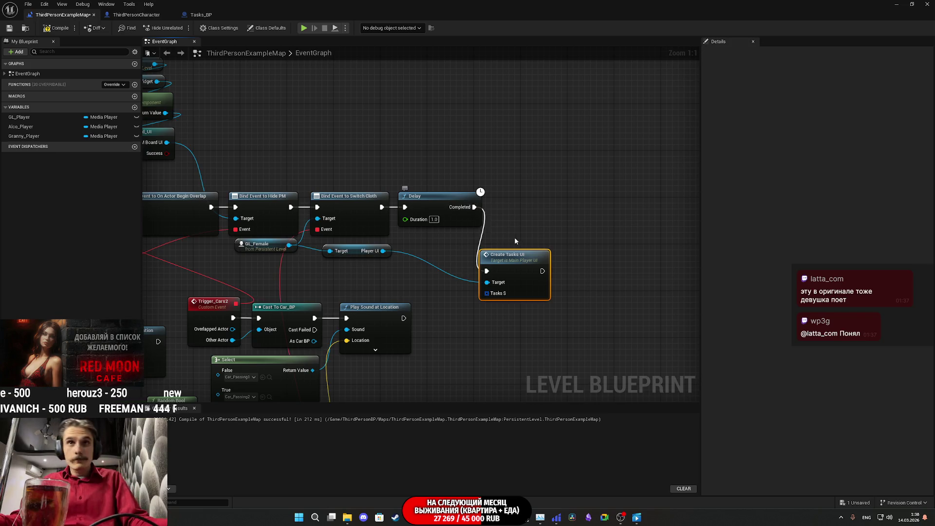
pyautogui.moveTo(534, 262); pyautogui.dragTo(545, 198)
pyautogui.click(505, 291)
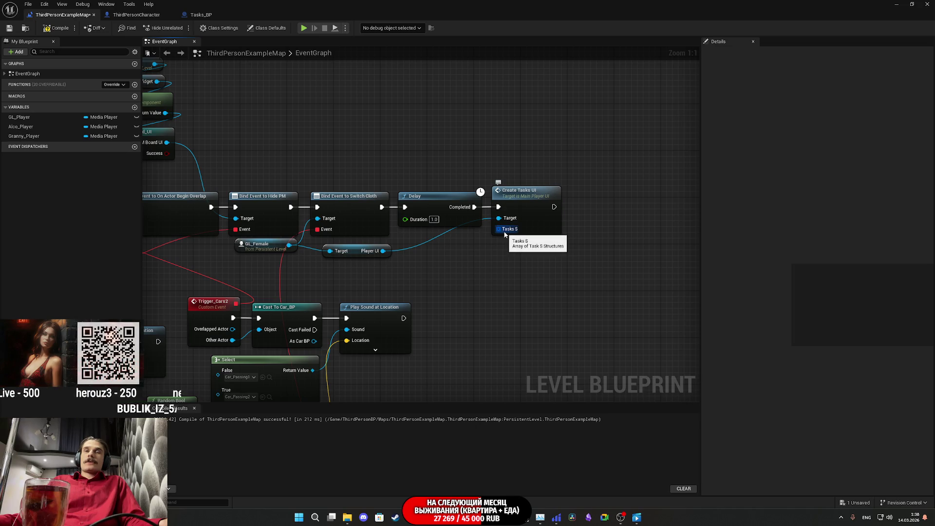
# Step: Restore down the Level Blueprint window so the level viewport and Outliner show behind it
pyautogui.click(912, 4)
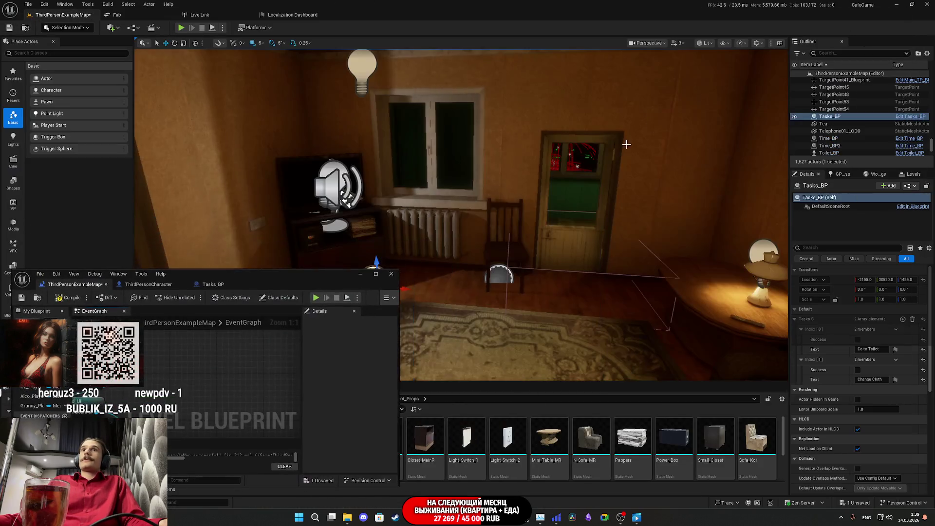
# Step: Add a Tasks_BP reference with a Get Tasks S node and wire Tasks S onward
pyautogui.moveTo(833, 119); pyautogui.dragTo(218, 346)
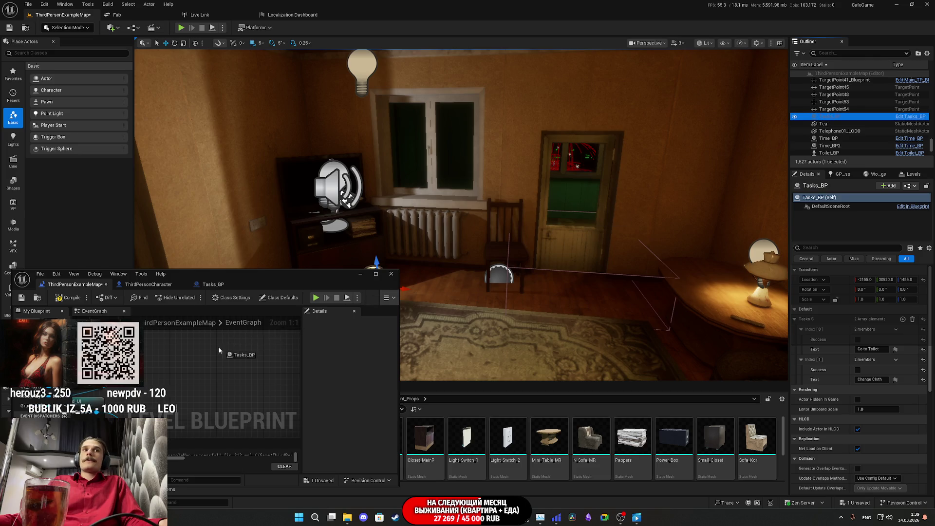
pyautogui.click(375, 273)
pyautogui.moveTo(321, 82)
pyautogui.mouseDown()
pyautogui.moveTo(386, 200)
pyautogui.moveTo(454, 288)
pyautogui.mouseUp()
pyautogui.write('get tas')
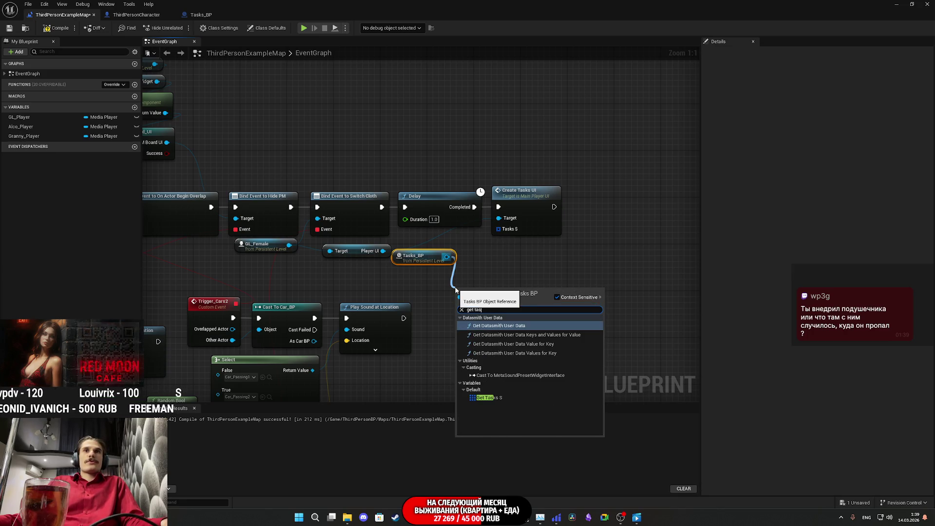
pyautogui.click(488, 397)
pyautogui.moveTo(511, 292)
pyautogui.mouseDown()
pyautogui.moveTo(506, 253)
pyautogui.moveTo(509, 294)
pyautogui.moveTo(496, 259)
pyautogui.mouseUp()
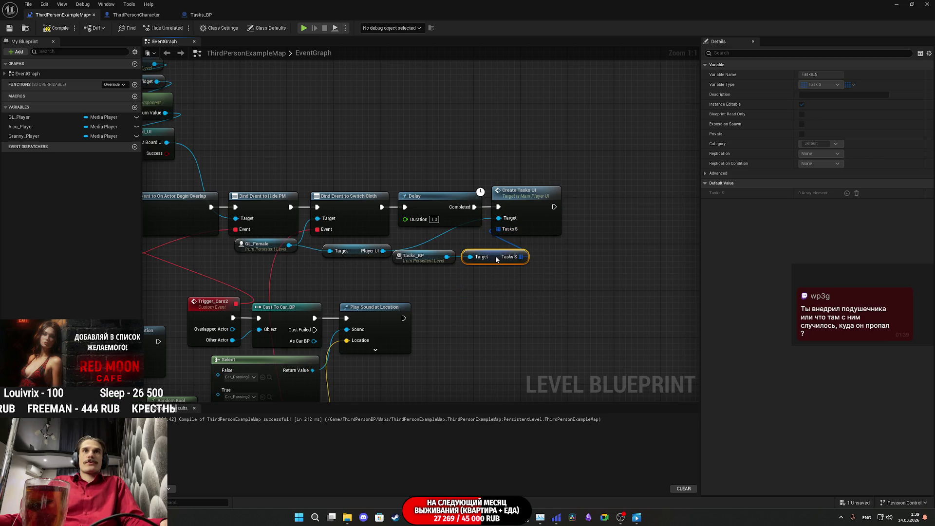
pyautogui.moveTo(434, 287); pyautogui.dragTo(585, 263)
pyautogui.moveTo(496, 261); pyautogui.dragTo(530, 255)
# Step: Save the level blueprint, then bring up the add-node menu in Tasks_BP's graph
pyautogui.click(530, 277)
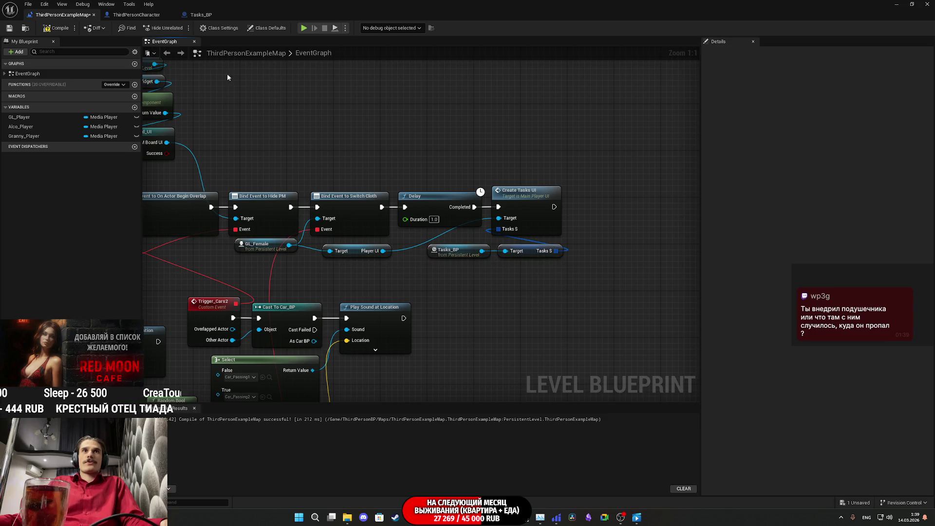
pyautogui.click(10, 28)
pyautogui.scroll(-7, 563, 219)
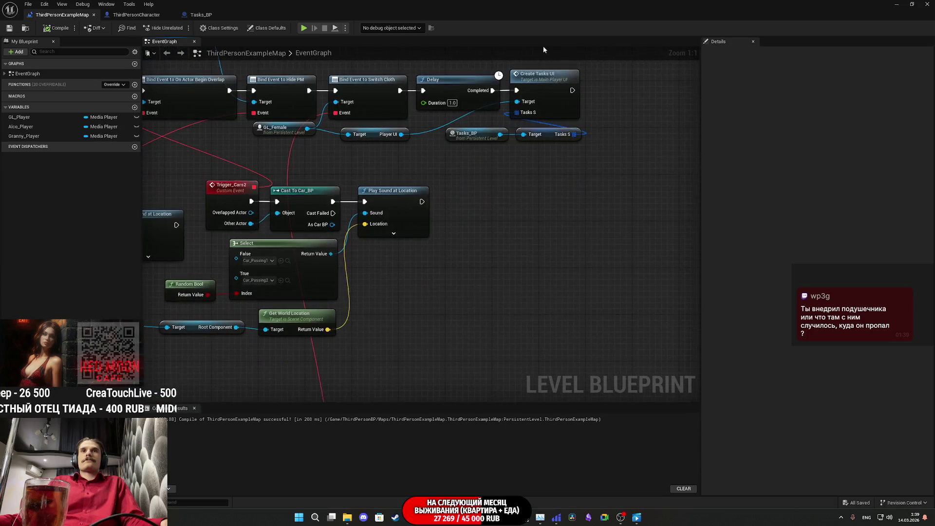
pyautogui.scroll(7, 495, 129)
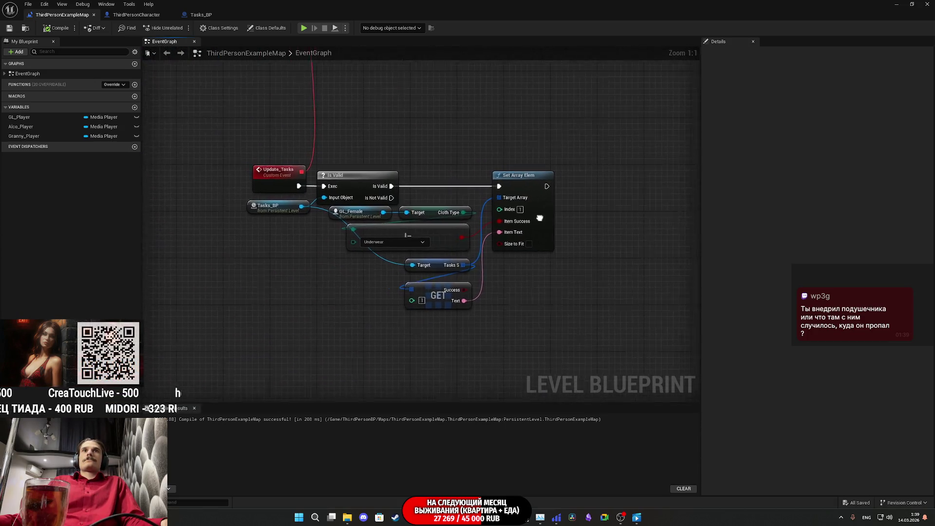
pyautogui.click(204, 16)
pyautogui.rightClick(349, 230)
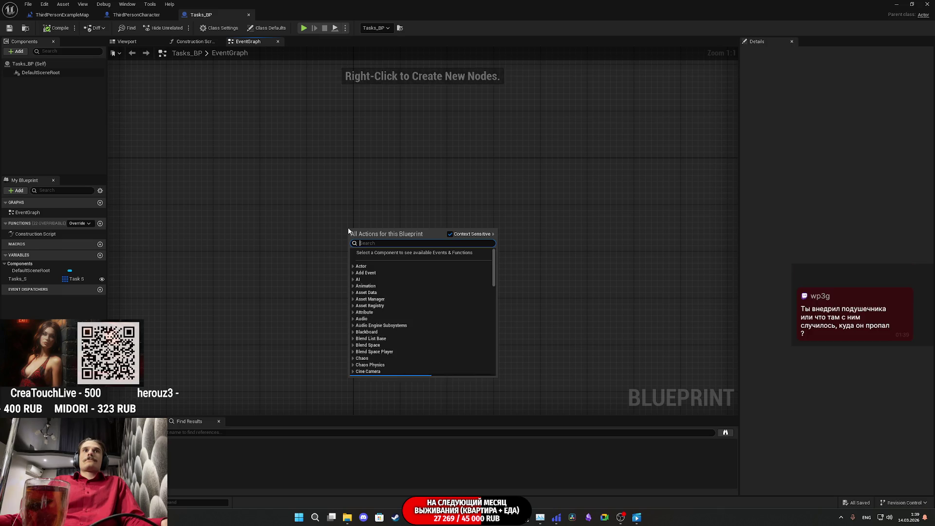
# Step: Add a custom event in Tasks_BP and name it Update_Tasks
pyautogui.write('custom')
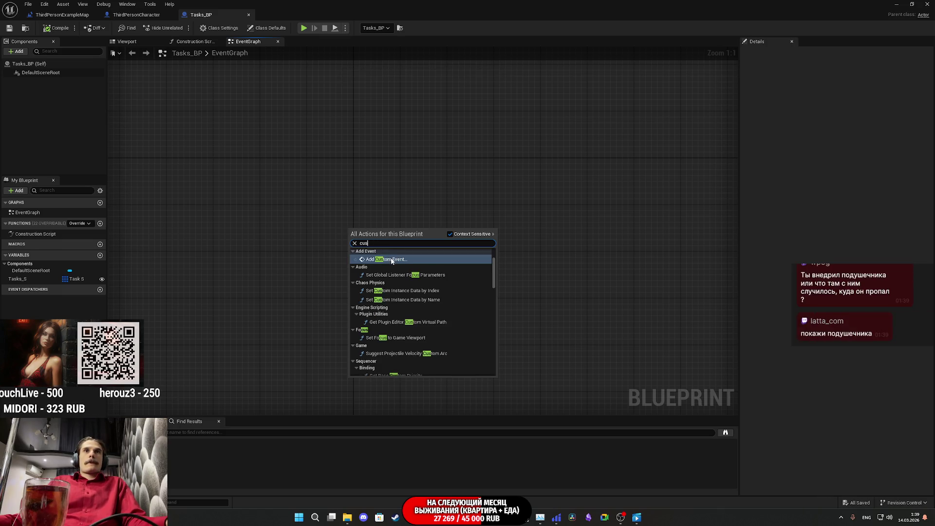
pyautogui.click(391, 259)
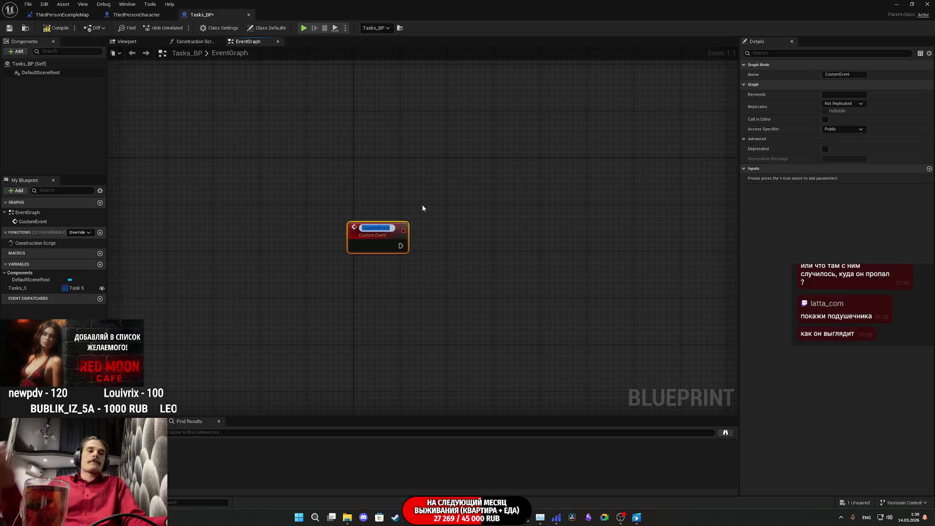
pyautogui.write('Update')
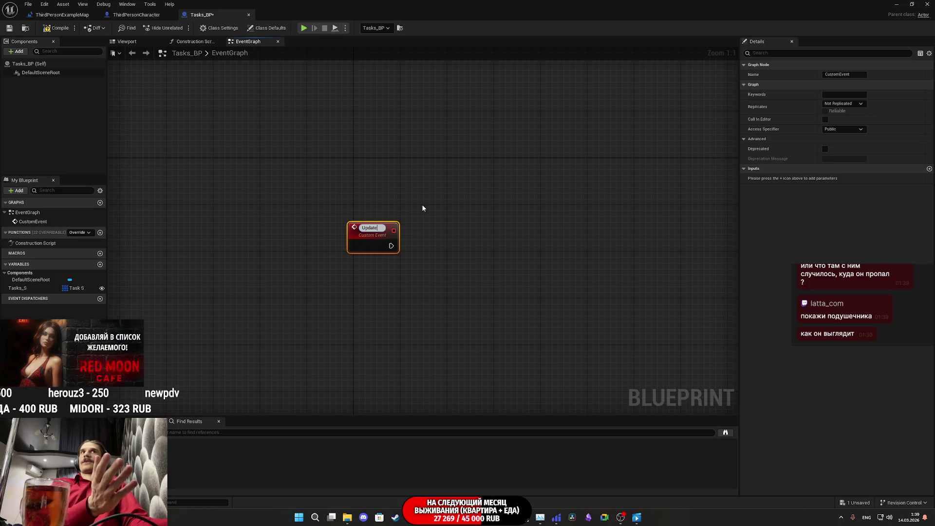
pyautogui.write('_Tasks')
pyautogui.press('Return')
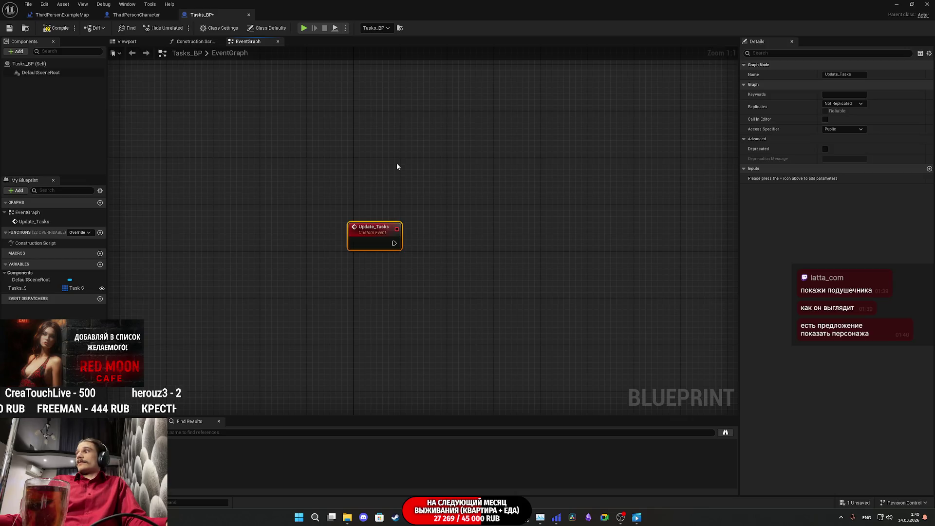
# Step: Save Tasks_BP and add a Get node for the Tasks_S variable to its graph
pyautogui.click(9, 27)
pyautogui.click(492, 204)
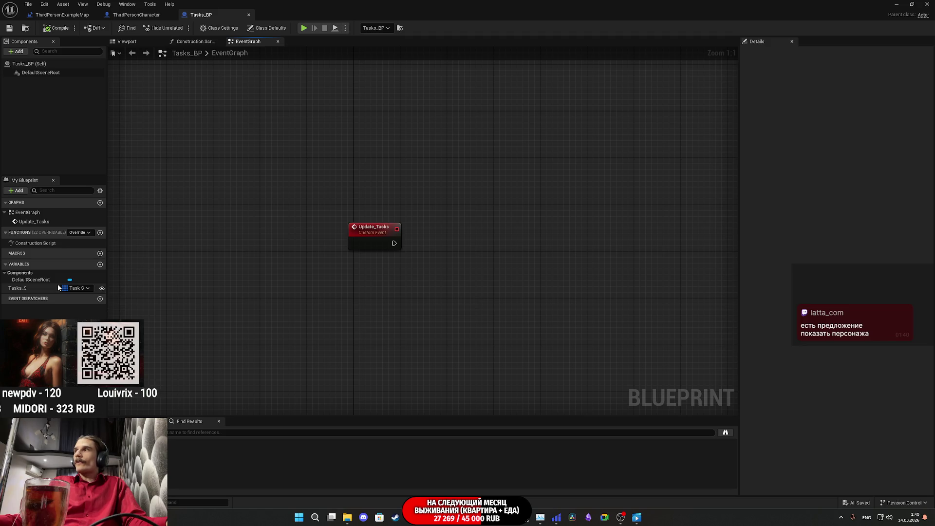
pyautogui.click(30, 289)
pyautogui.moveTo(30, 291); pyautogui.dragTo(356, 259)
pyautogui.click(375, 273)
pyautogui.click(417, 271)
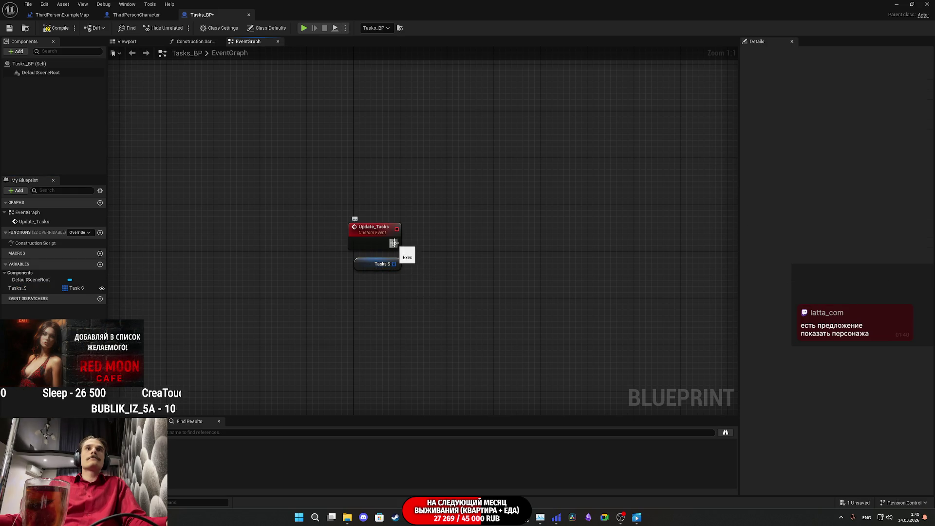
# Step: Delete the Update_Tasks and Tasks S nodes, close Tasks_BP, and return to the level blueprint
pyautogui.moveTo(446, 276); pyautogui.dragTo(348, 203)
pyautogui.press('Delete')
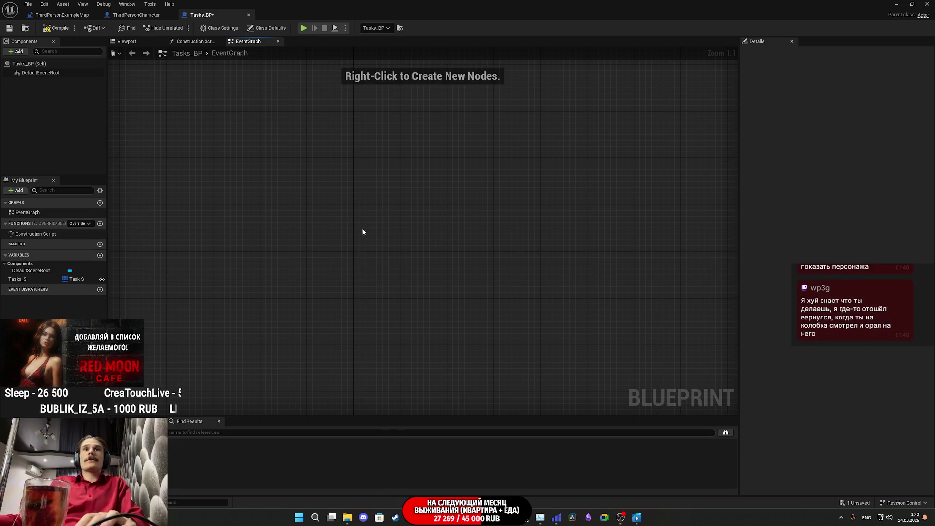
pyautogui.middleClick(211, 17)
pyautogui.click(62, 15)
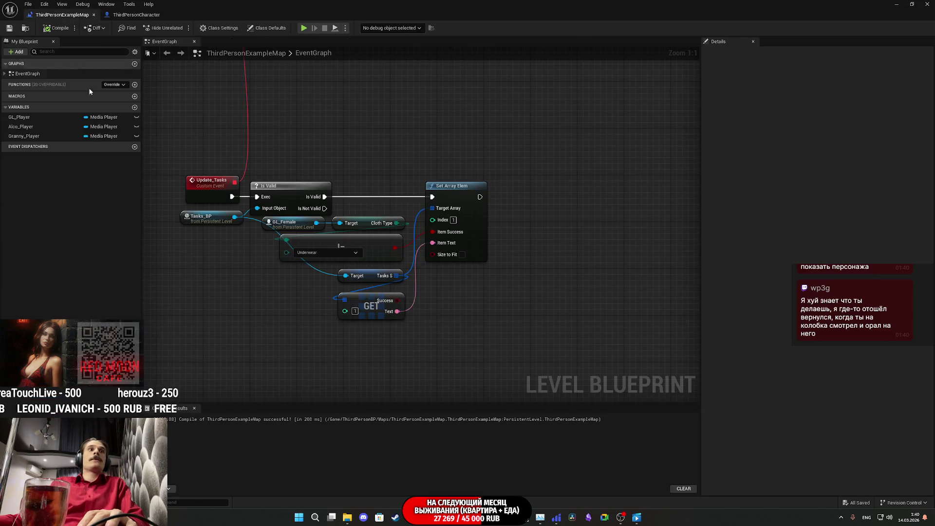
# Step: Add a new level blueprint variable and name it Tasks_01
pyautogui.click(134, 108)
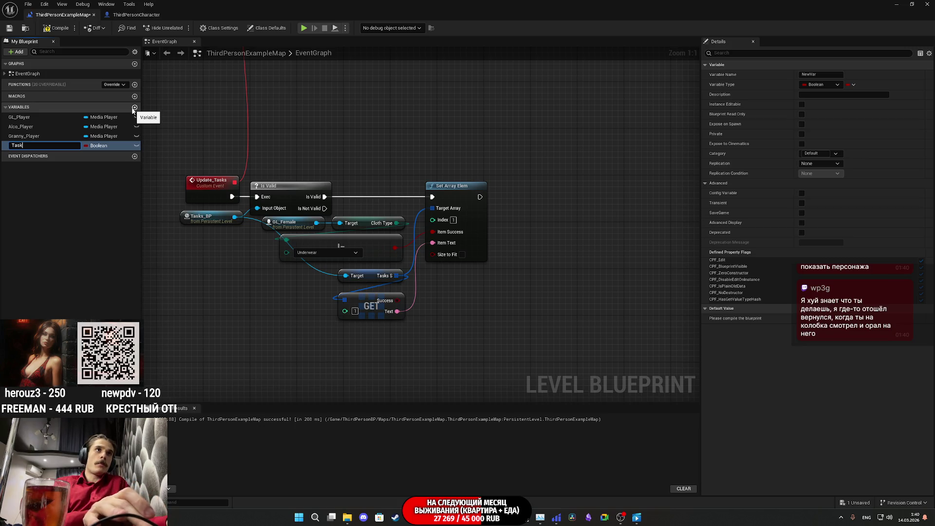
pyautogui.write('s')
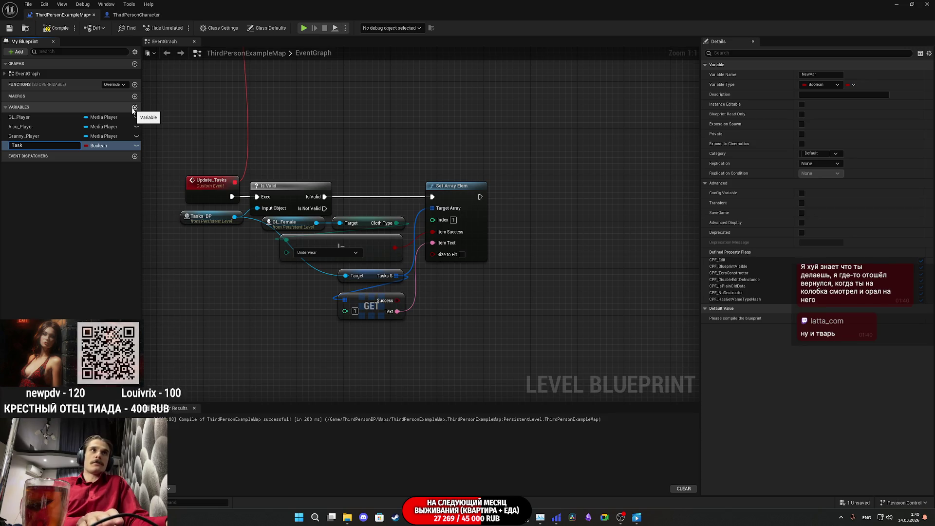
pyautogui.write('01')
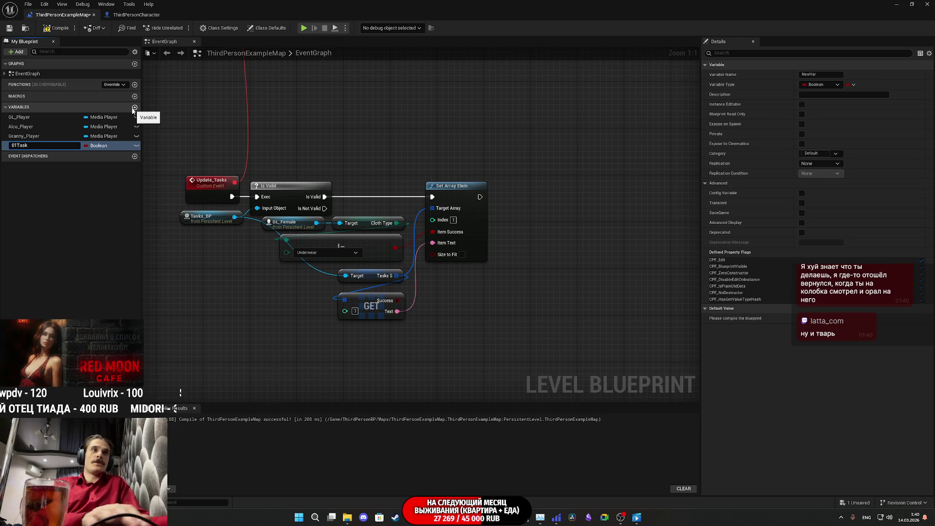
pyautogui.write('_')
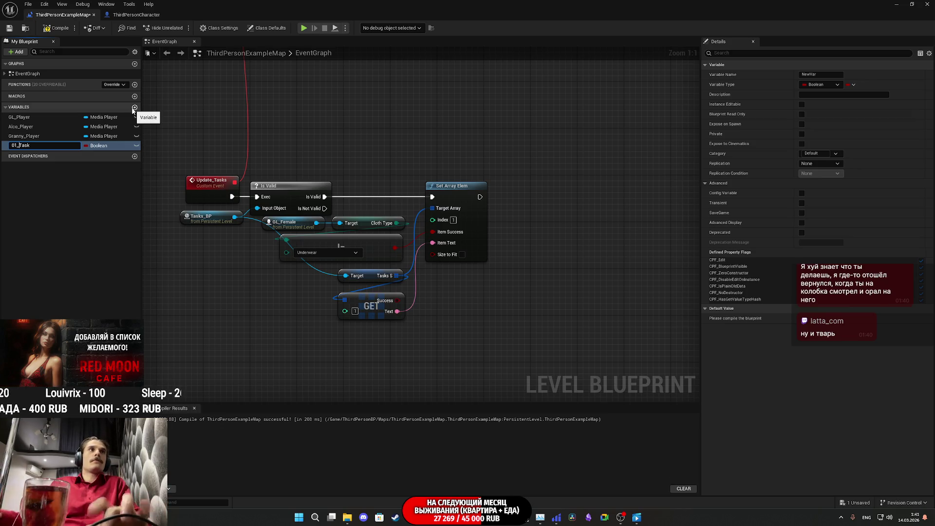
pyautogui.press('Return')
pyautogui.doubleClick(20, 146)
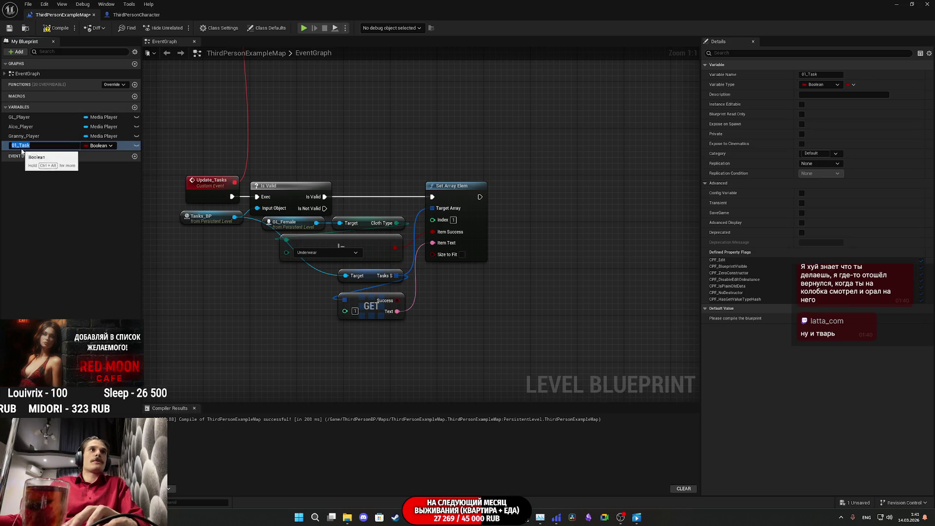
pyautogui.click(15, 145)
pyautogui.press('BackSpace')
pyautogui.press('BackSpace')
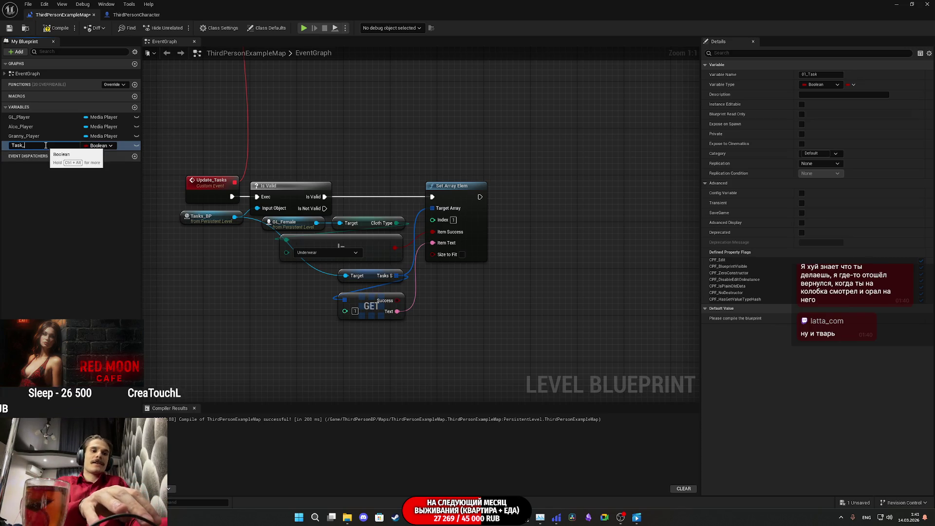
pyautogui.write('01')
pyautogui.press('Return')
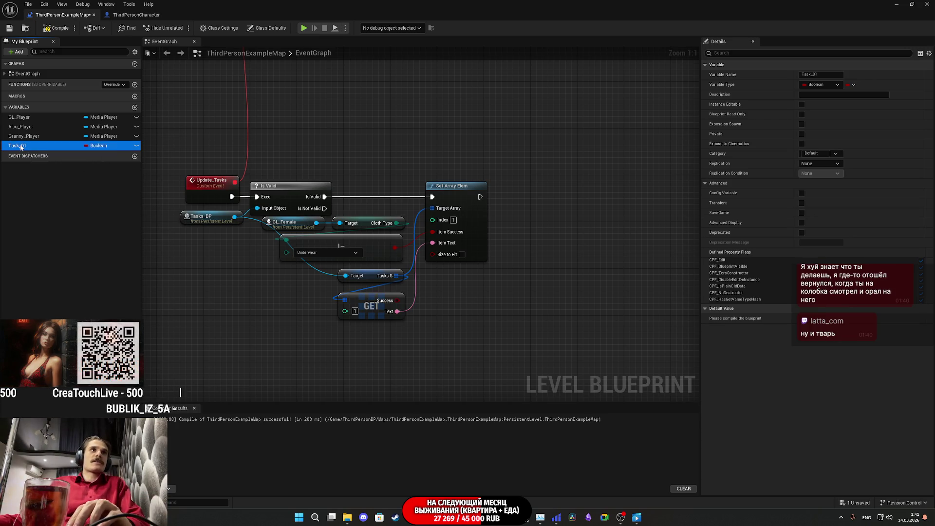
pyautogui.doubleClick(20, 145)
pyautogui.write('s')
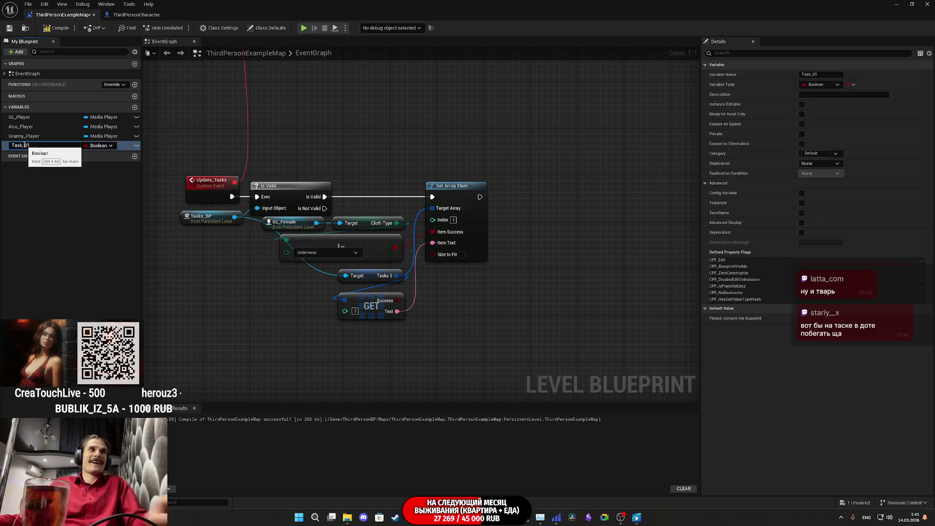
# Step: Change Tasks_01's type from Boolean to Task S and compile the blueprint
pyautogui.click(98, 146)
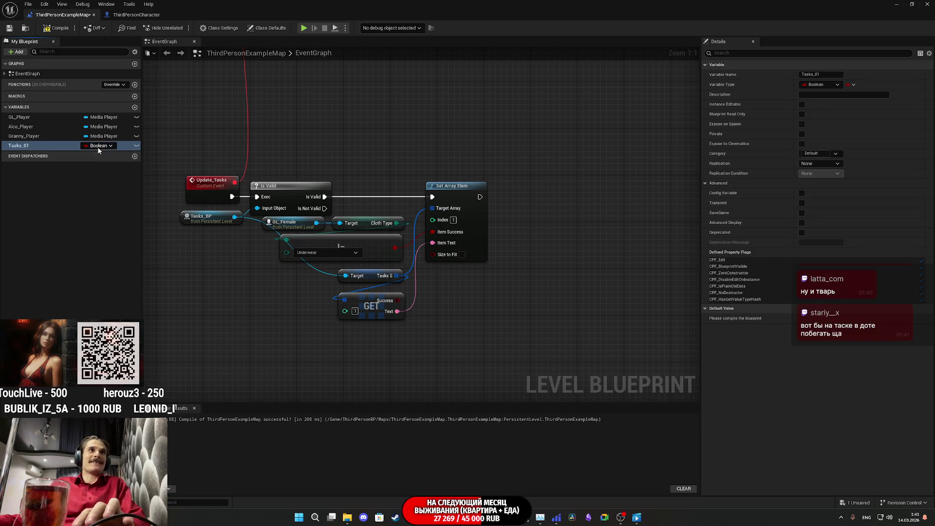
pyautogui.write('tsa')
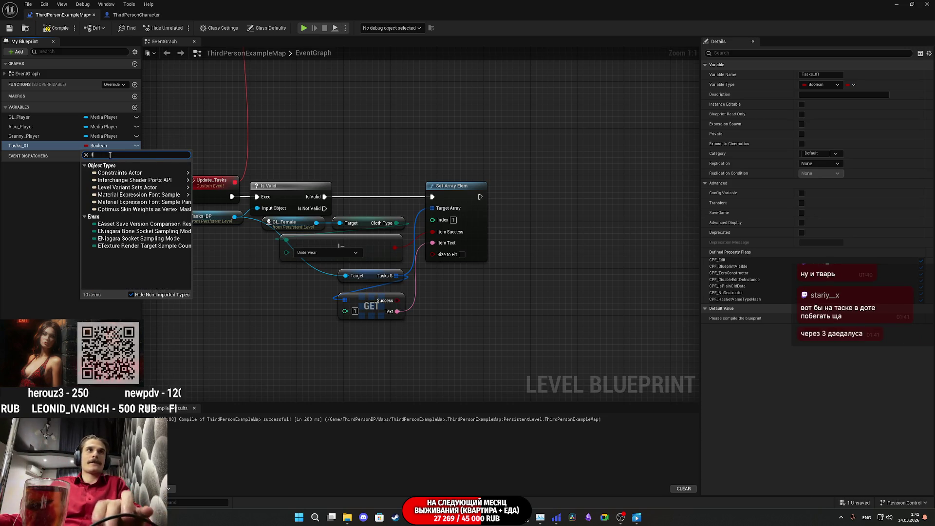
pyautogui.press('BackSpace')
pyautogui.press('BackSpace')
pyautogui.write('ask')
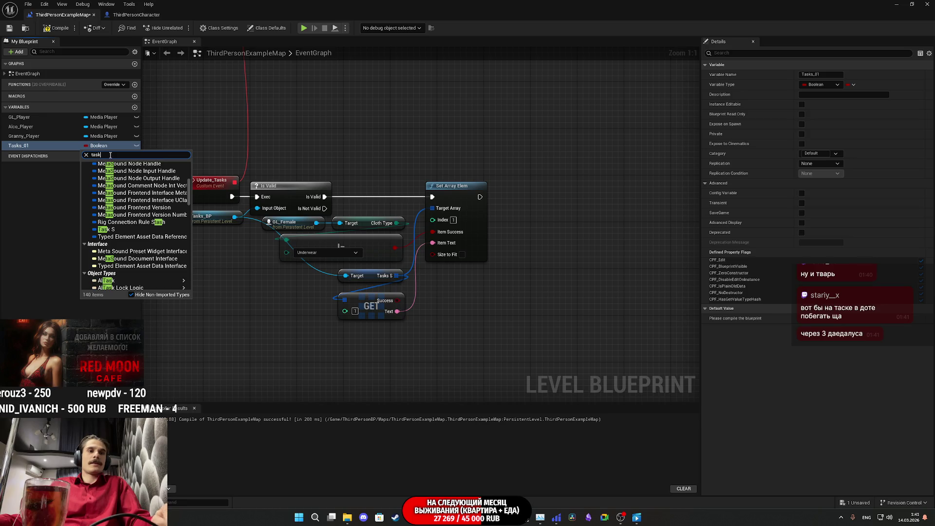
pyautogui.scroll(-2, 127, 183)
pyautogui.click(124, 181)
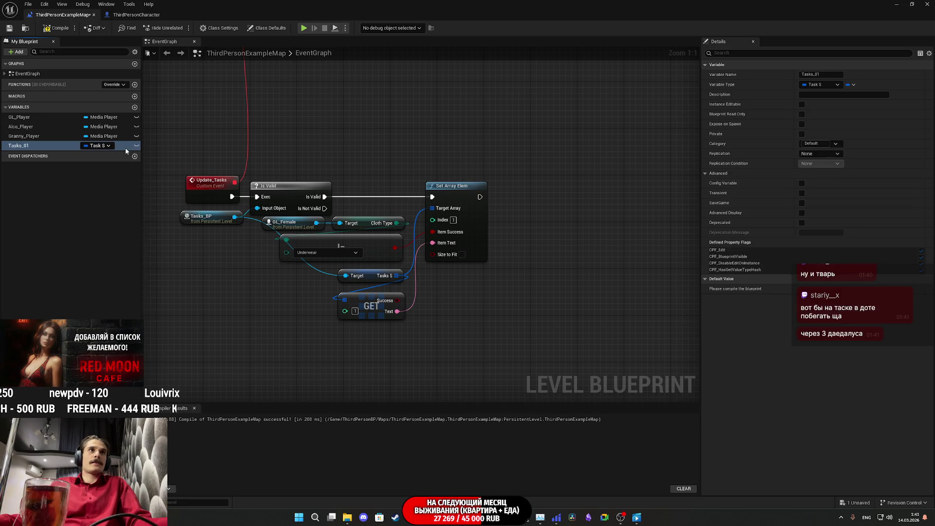
pyautogui.click(60, 31)
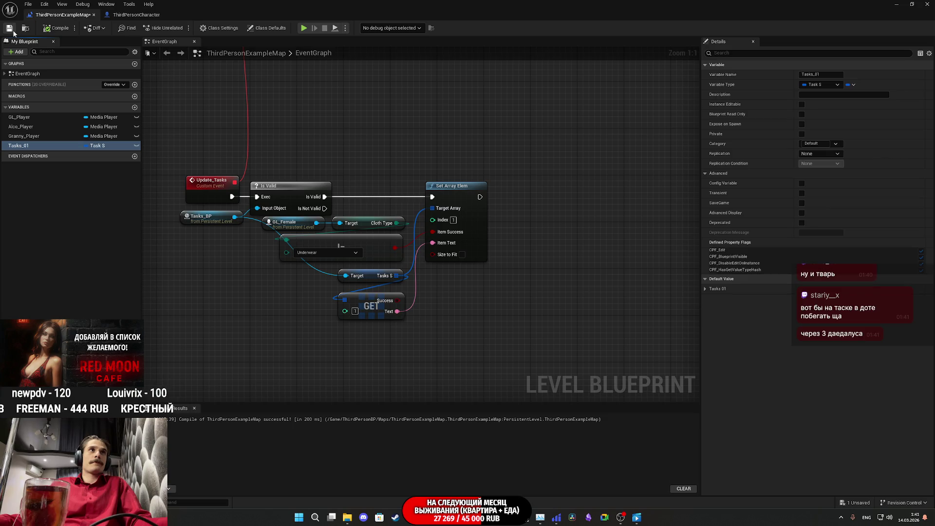
# Step: Make Tasks_01 an array of Task S through its Details panel
pyautogui.hotkey('ctrl', 's')
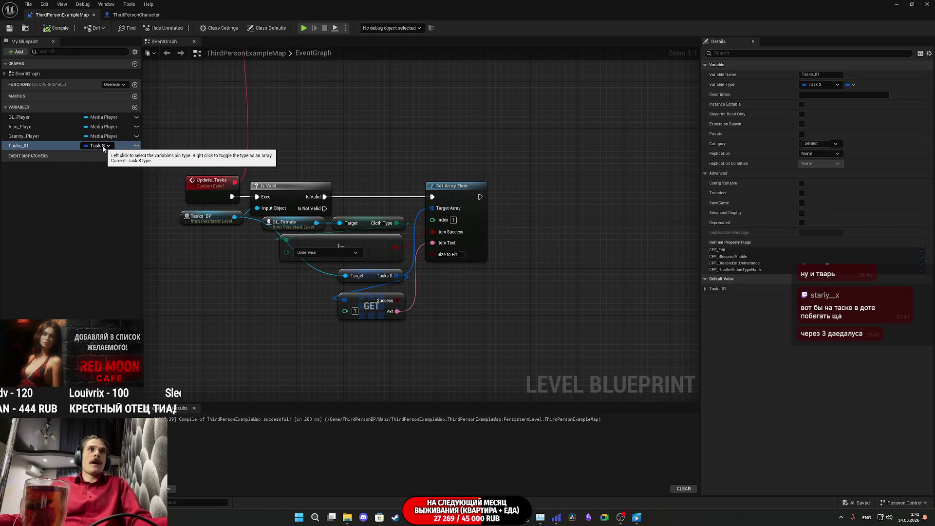
pyautogui.click(104, 146)
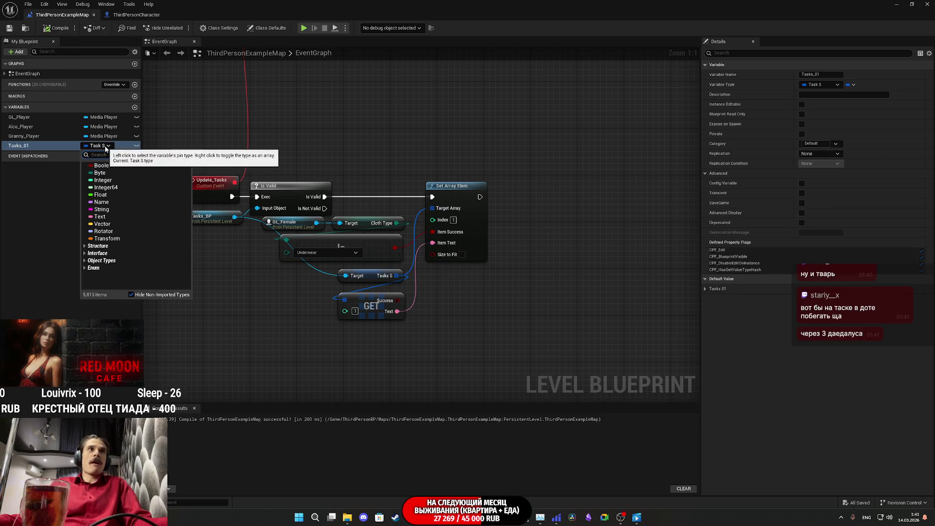
pyautogui.click(69, 173)
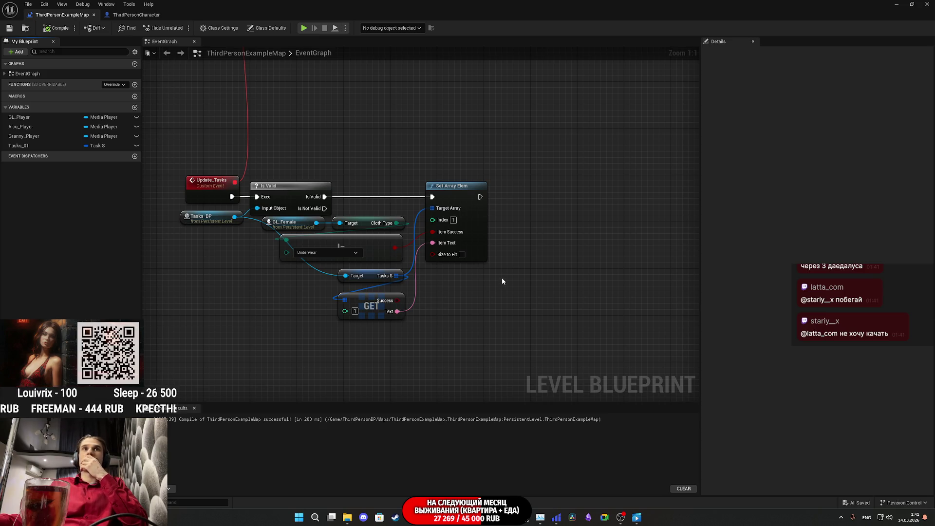
pyautogui.click(97, 146)
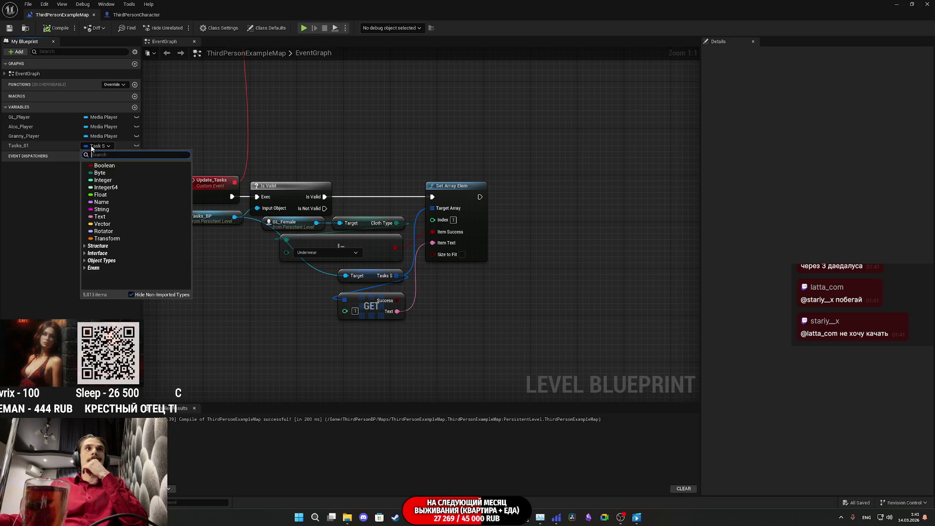
pyautogui.click(30, 148)
pyautogui.click(22, 148)
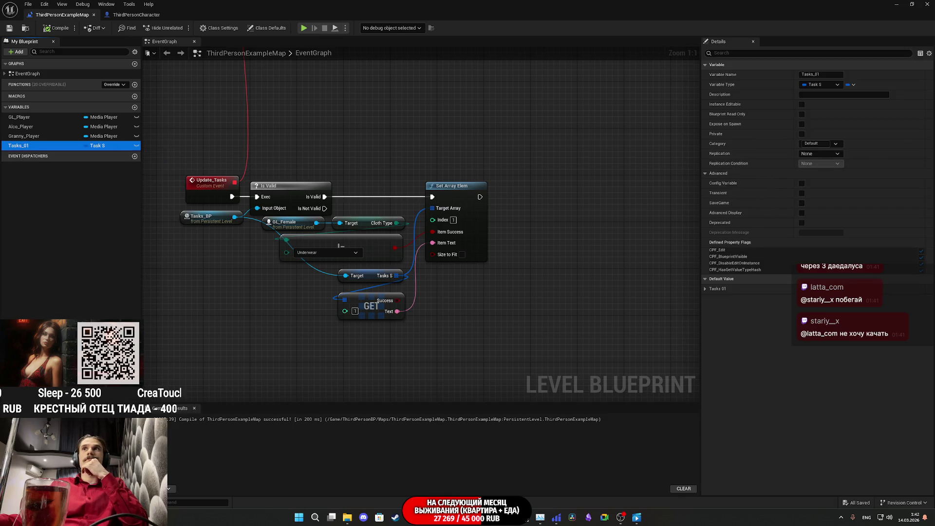
pyautogui.click(853, 85)
pyautogui.click(846, 105)
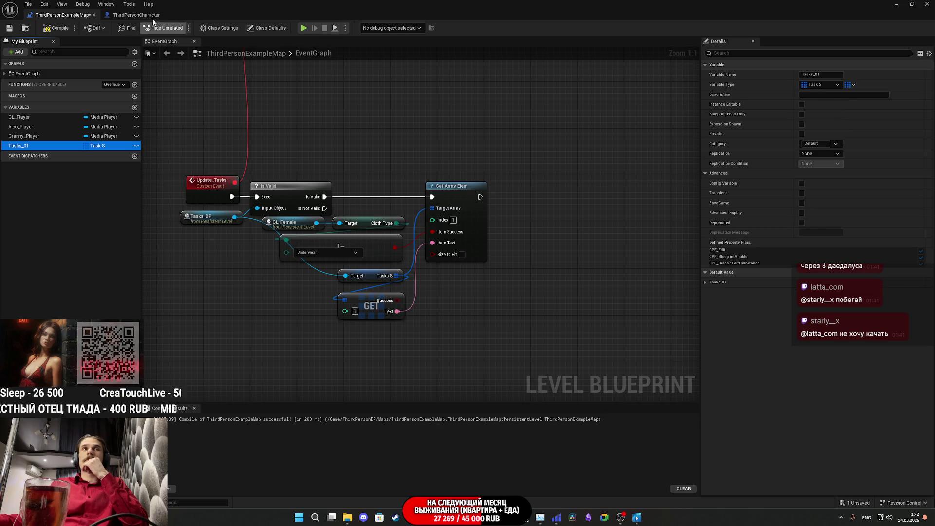
# Step: Save the level blueprint and select the old Tasks S and GET nodes
pyautogui.click(8, 28)
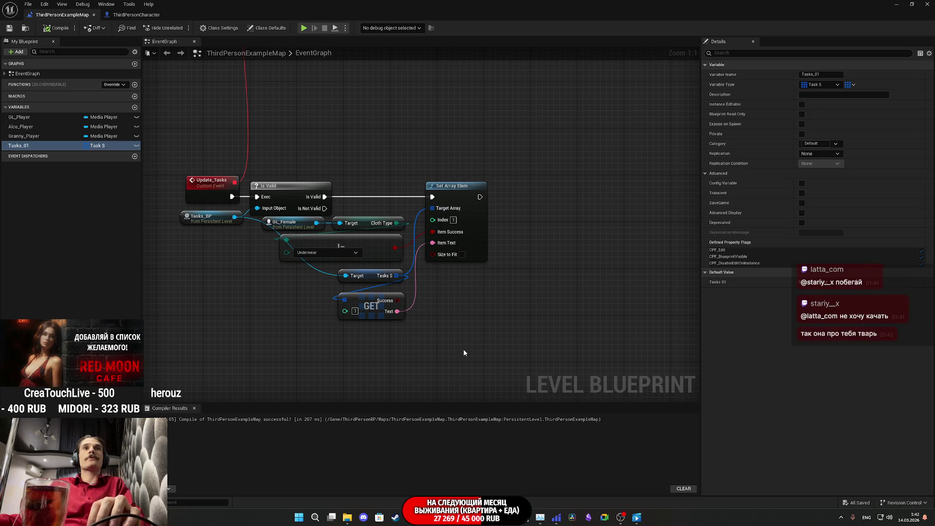
pyautogui.moveTo(478, 348)
pyautogui.mouseDown()
pyautogui.moveTo(335, 292)
pyautogui.moveTo(374, 266)
pyautogui.moveTo(374, 274)
pyautogui.mouseUp()
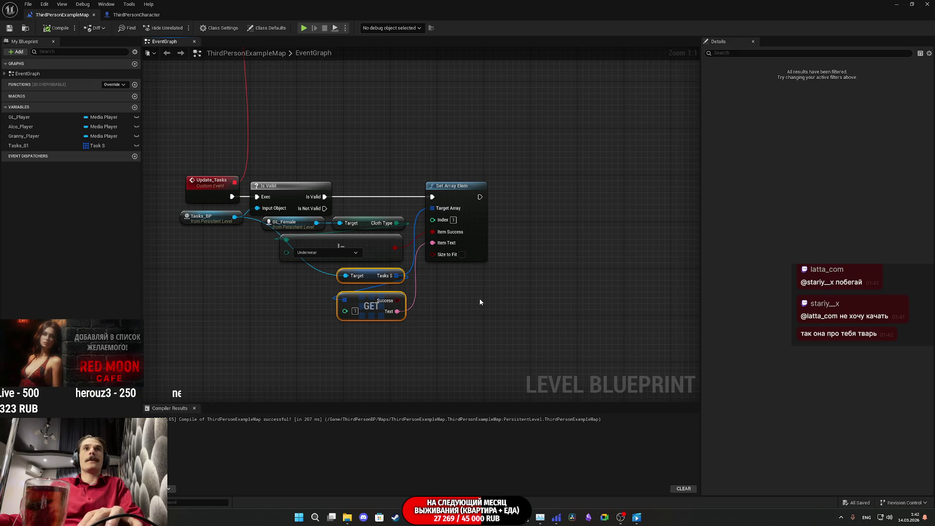
pyautogui.moveTo(477, 326)
pyautogui.mouseDown()
pyautogui.moveTo(336, 288)
pyautogui.moveTo(336, 267)
pyautogui.mouseUp()
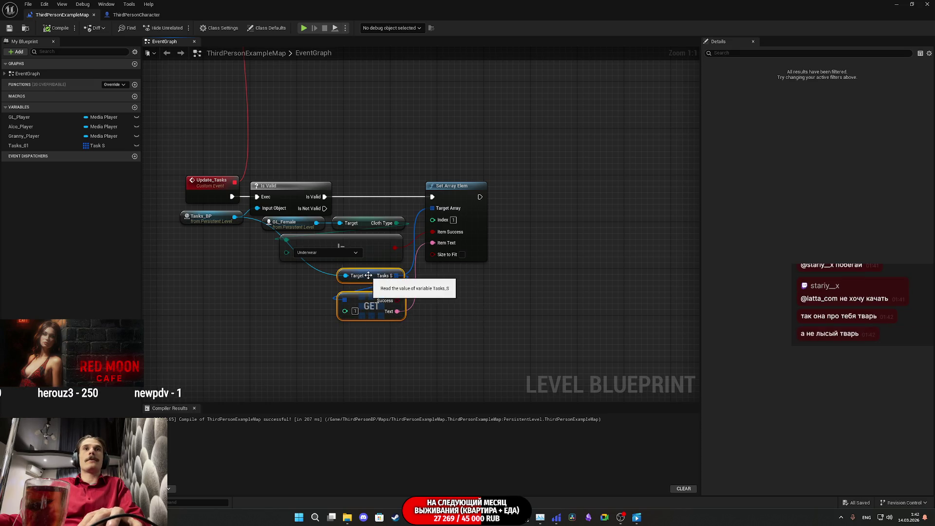
# Step: Replace the old nodes with a Tasks_01 getter feeding a new array GET node
pyautogui.press('Delete')
pyautogui.moveTo(51, 146)
pyautogui.mouseDown()
pyautogui.moveTo(326, 285)
pyautogui.moveTo(447, 216)
pyautogui.mouseUp()
pyautogui.click(356, 294)
pyautogui.moveTo(361, 287); pyautogui.dragTo(347, 315)
pyautogui.write('get')
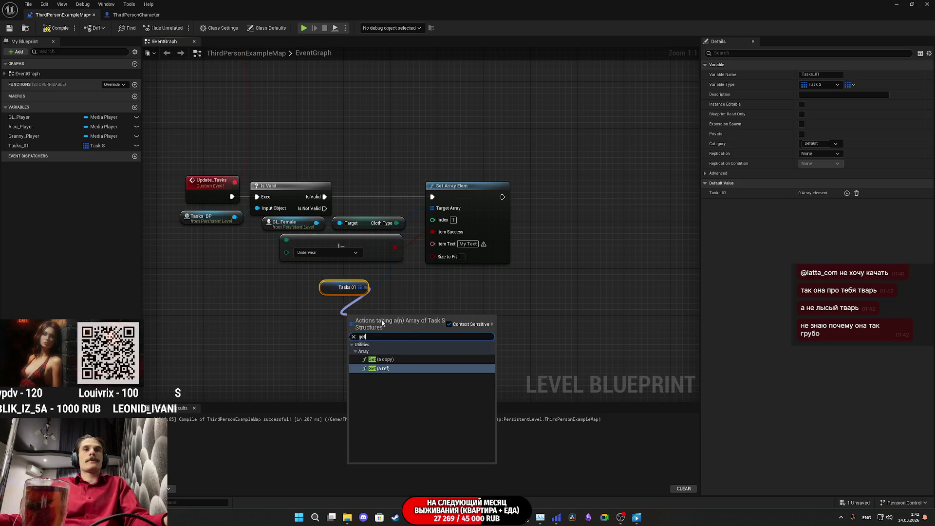
pyautogui.click(388, 369)
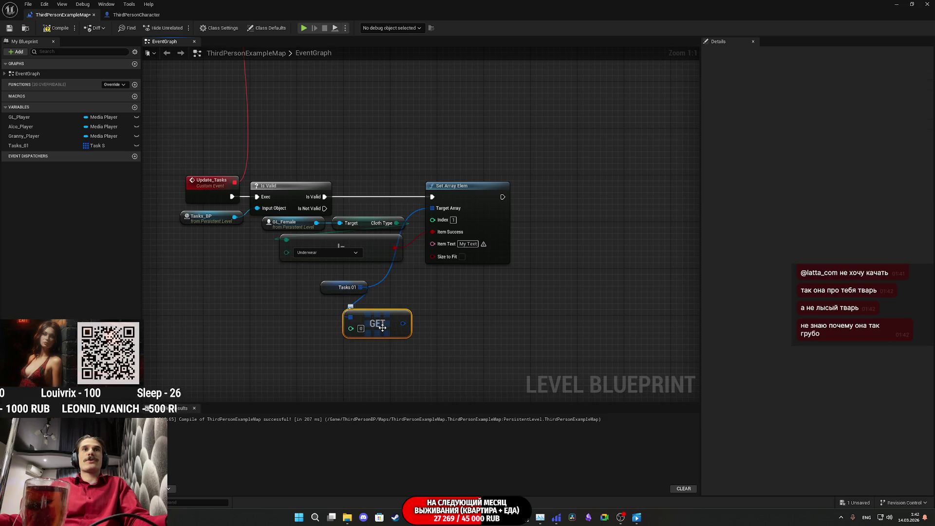
# Step: Split GET's output, wire Text into Set Array Elem's Item Text, tidy, save and return
pyautogui.rightClick(403, 327)
pyautogui.click(426, 354)
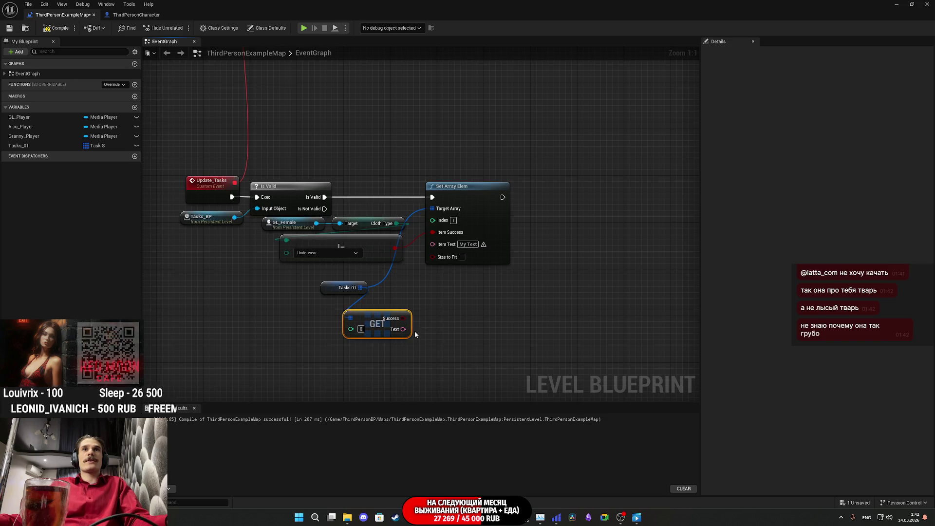
pyautogui.moveTo(403, 329); pyautogui.dragTo(432, 243)
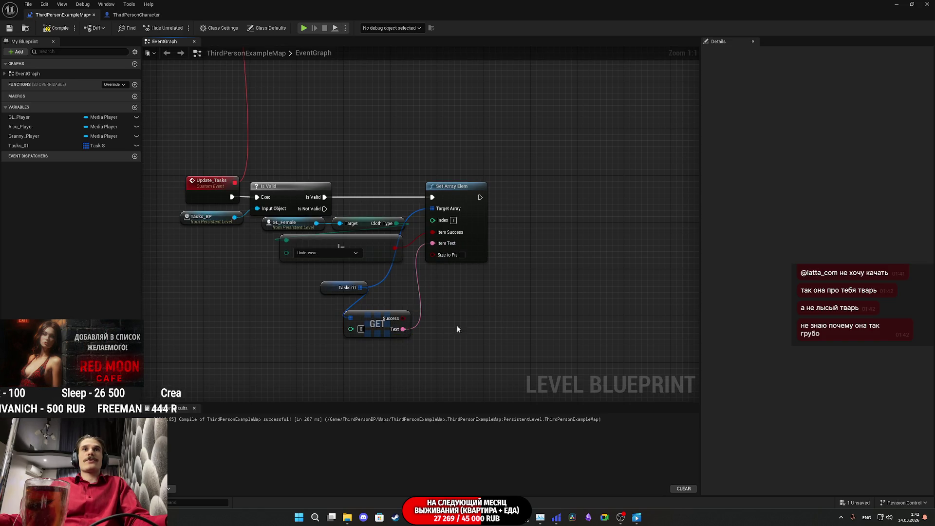
pyautogui.moveTo(377, 333)
pyautogui.mouseDown()
pyautogui.moveTo(409, 294)
pyautogui.moveTo(367, 290)
pyautogui.mouseUp()
pyautogui.click(412, 276)
pyautogui.moveTo(290, 287); pyautogui.dragTo(293, 277)
pyautogui.click(326, 314)
pyautogui.click(10, 28)
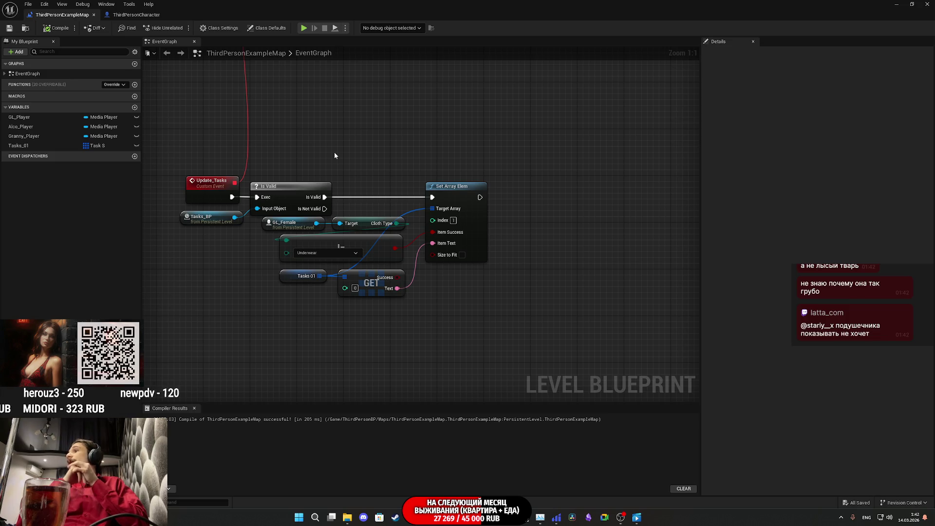
pyautogui.click(896, 4)
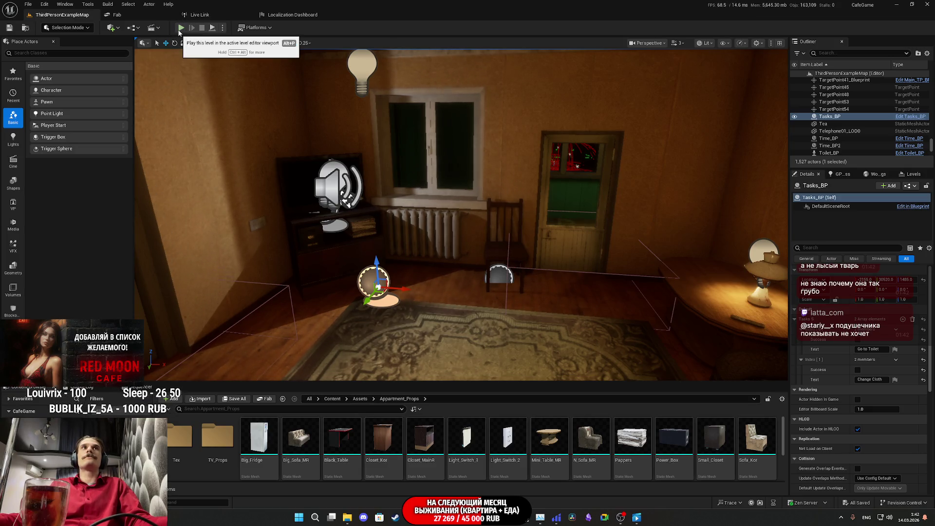
# Step: Wire a new Tasks_01 getter into Create Tasks UI's Tasks S input, delete the old Tasks_BP nodes, and save the map
pyautogui.moveTo(443, 517)
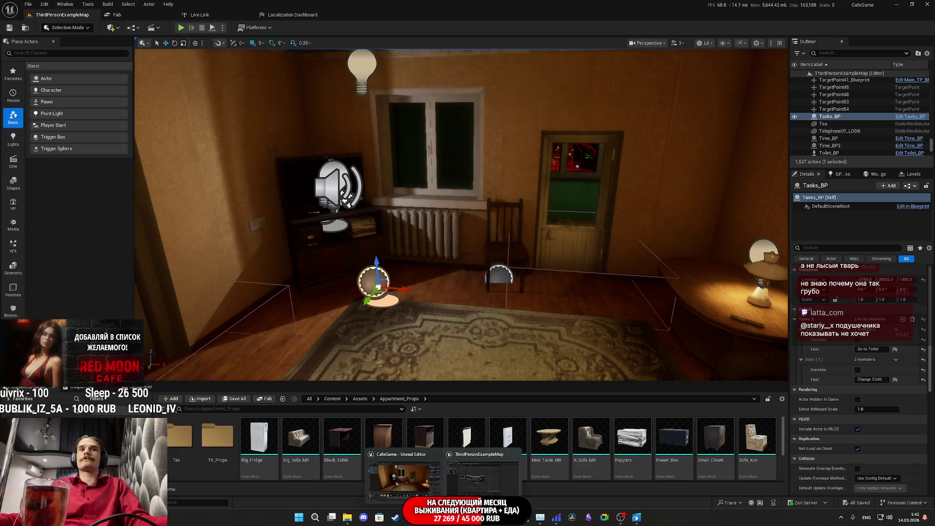
pyautogui.click(481, 475)
pyautogui.scroll(-5, 477, 239)
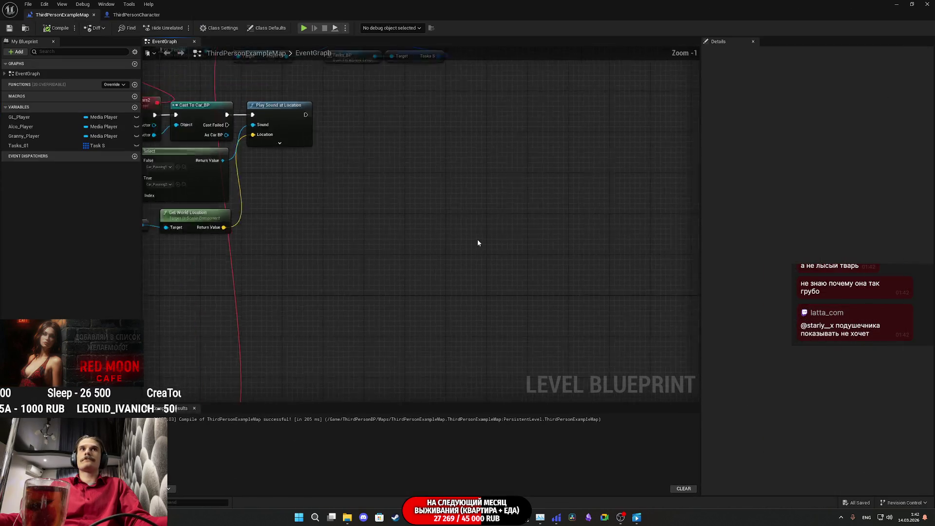
pyautogui.scroll(5, 465, 301)
pyautogui.moveTo(18, 145)
pyautogui.mouseDown()
pyautogui.moveTo(507, 301)
pyautogui.moveTo(477, 230)
pyautogui.mouseUp()
pyautogui.click(507, 301)
pyautogui.moveTo(542, 276); pyautogui.dragTo(427, 253)
pyautogui.press('Delete')
pyautogui.moveTo(483, 290); pyautogui.dragTo(427, 246)
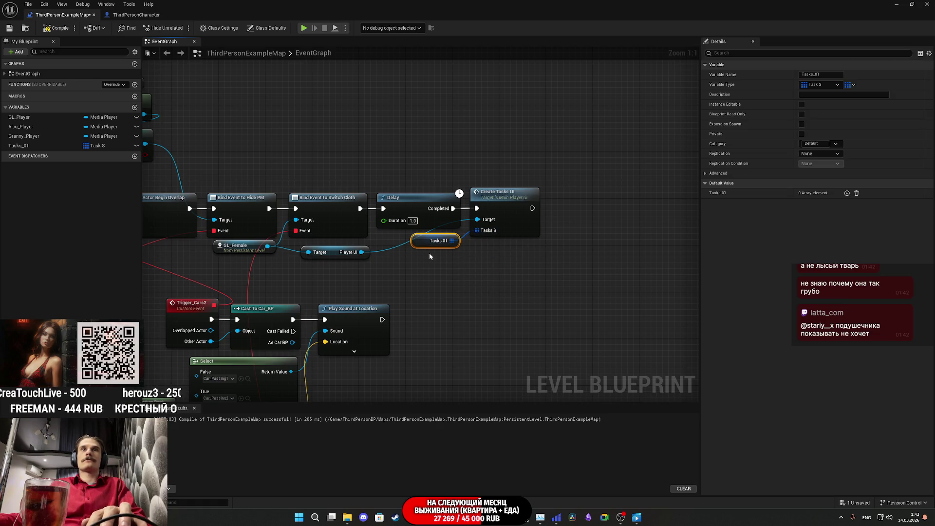
pyautogui.click(9, 28)
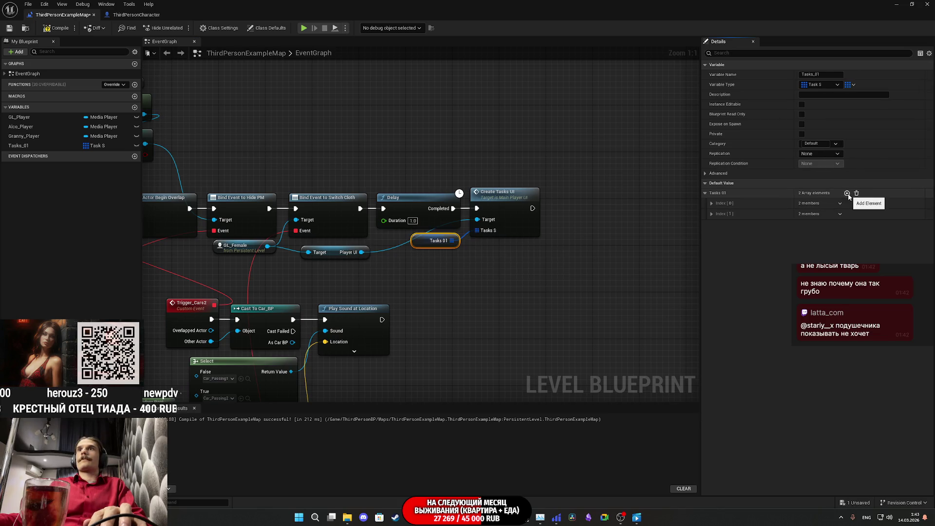
# Step: Copy the existing task list values from Tasks_BP in the level
pyautogui.click(705, 192)
pyautogui.keyDown('shift'); pyautogui.click(705, 193); pyautogui.keyUp('shift')
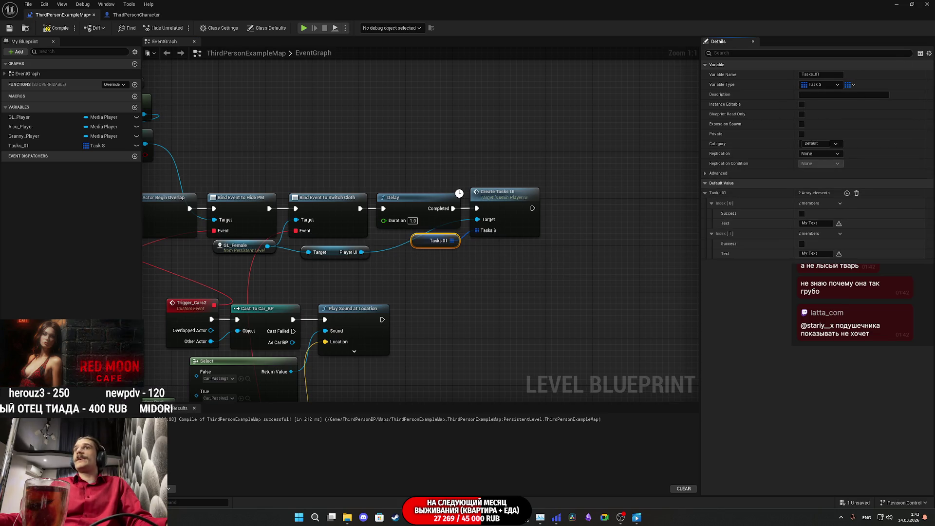
pyautogui.click(912, 4)
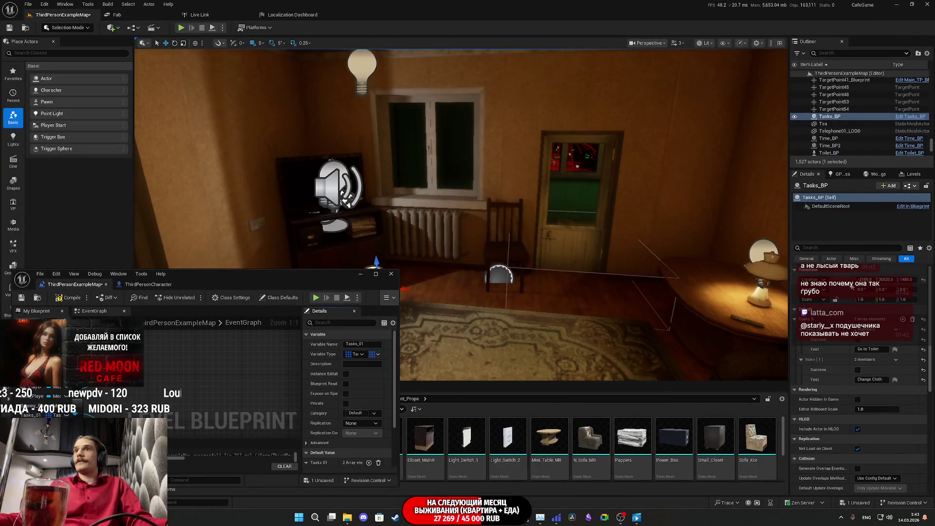
pyautogui.rightClick(820, 340)
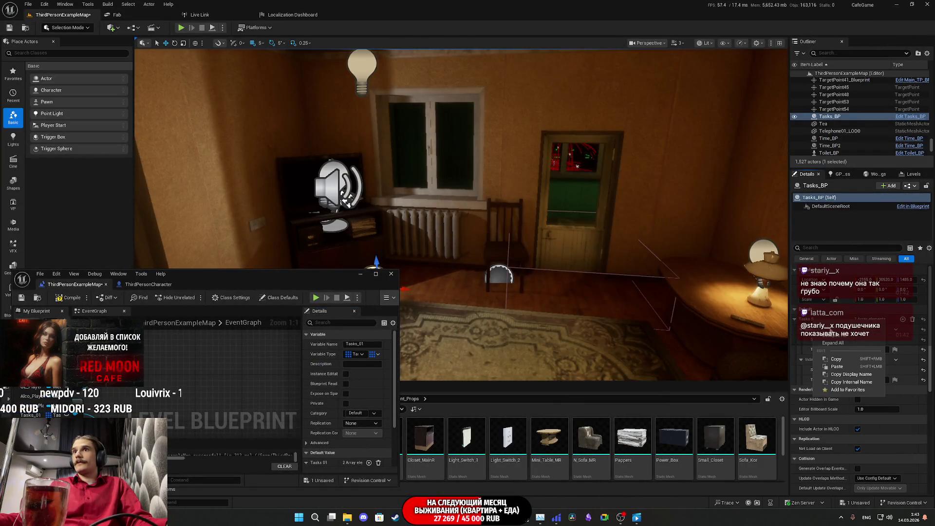
pyautogui.click(844, 359)
# Step: Paste Go to Toilet and Change Cloth into Tasks 01's defaults, then compile, save and close the blueprint
pyautogui.doubleClick(284, 281)
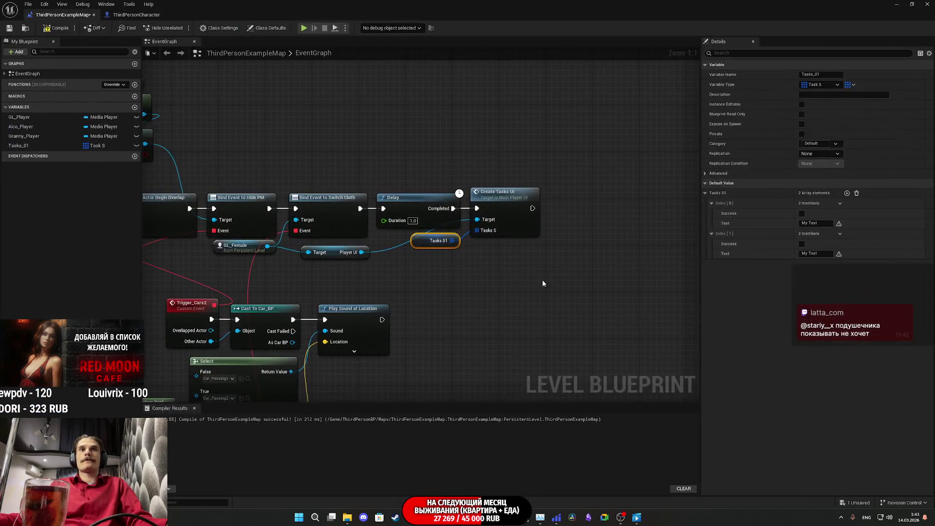
pyautogui.rightClick(735, 192)
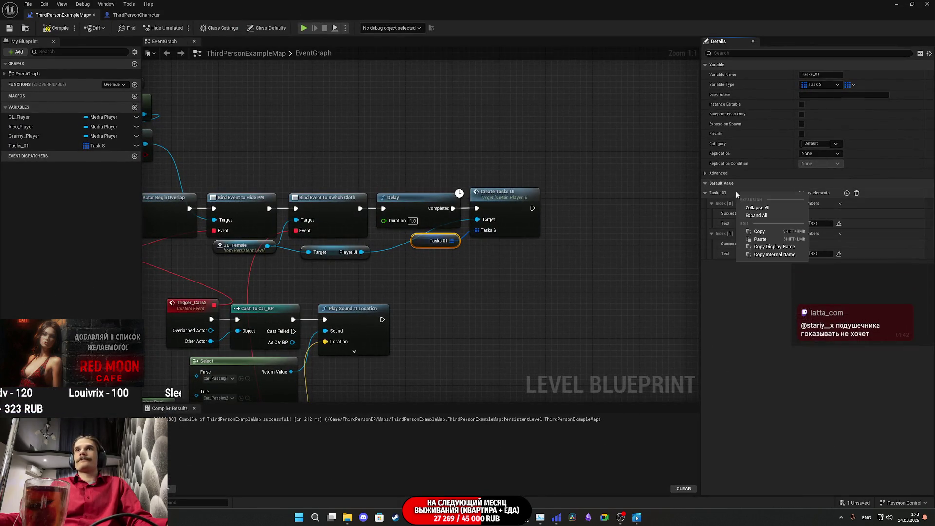
pyautogui.click(772, 240)
pyautogui.click(55, 29)
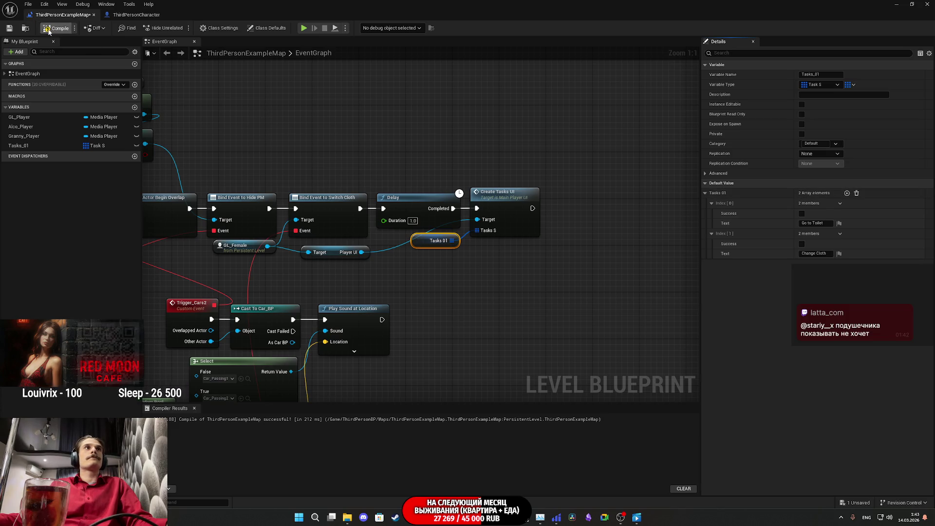
pyautogui.click(10, 28)
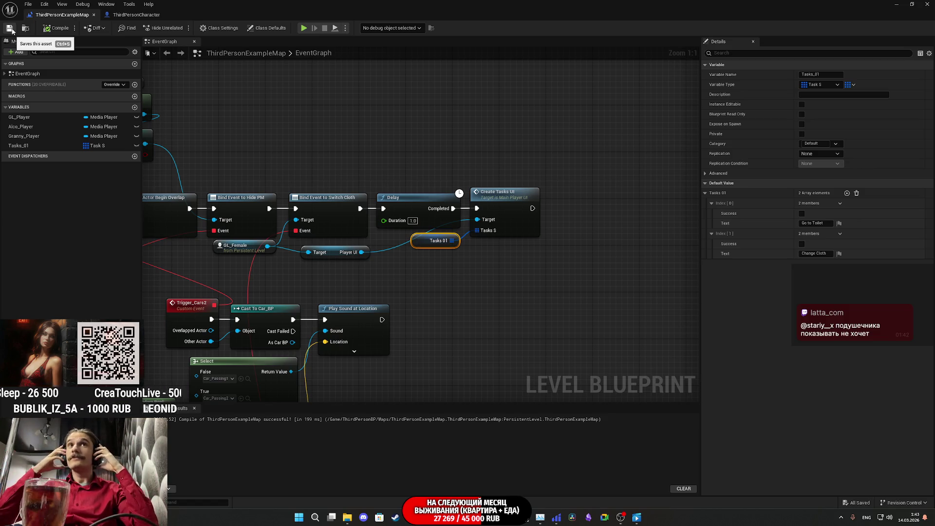
pyautogui.click(895, 4)
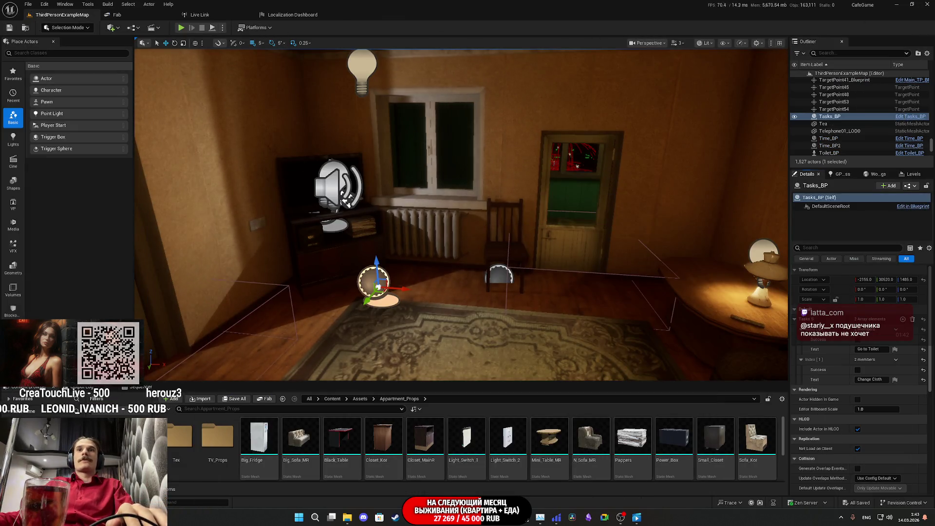
# Step: Browse the Content Browser to Content > Characters > Pillower
pyautogui.moveTo(513, 244); pyautogui.dragTo(514, 272)
pyautogui.click(333, 398)
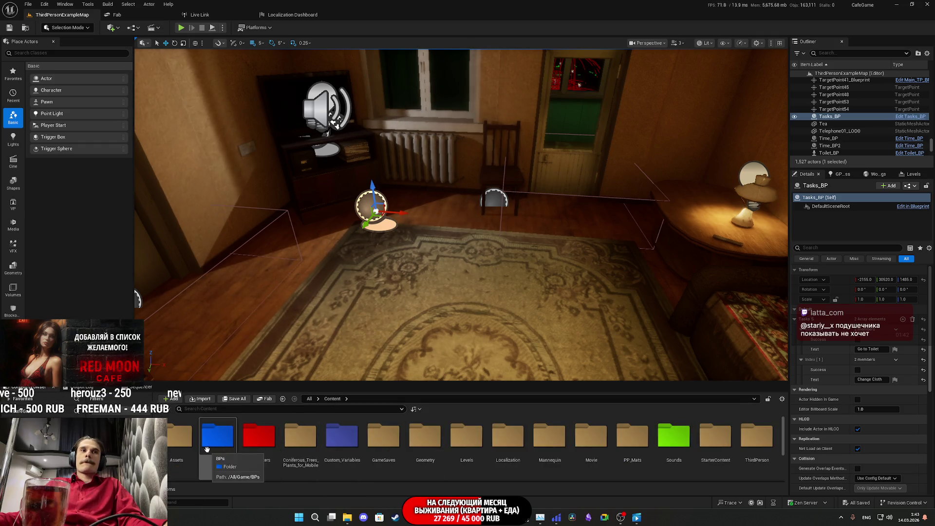
pyautogui.doubleClick(258, 437)
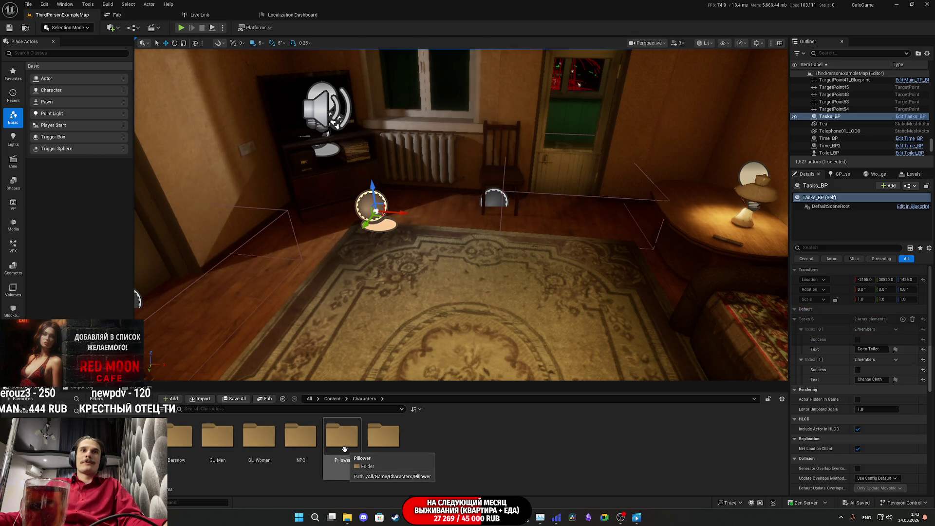
pyautogui.doubleClick(345, 448)
# Step: Open the Pillower mesh, look over its torso, close it and return to the level editor
pyautogui.doubleClick(215, 436)
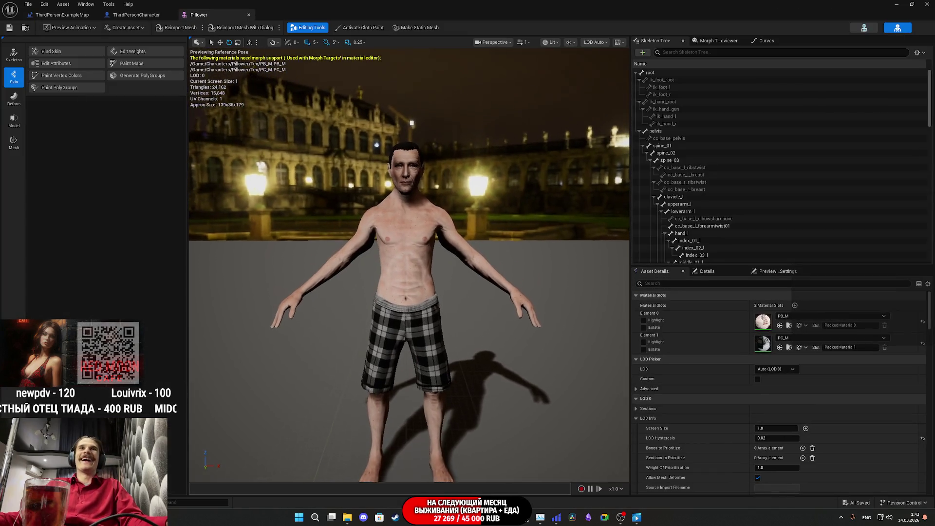
pyautogui.scroll(10, 409, 265)
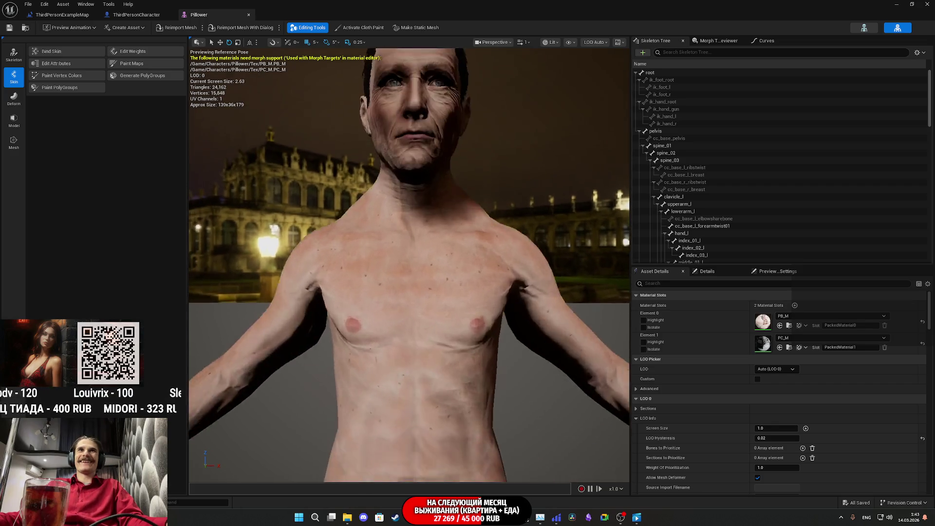
pyautogui.moveTo(441, 288); pyautogui.dragTo(441, 341)
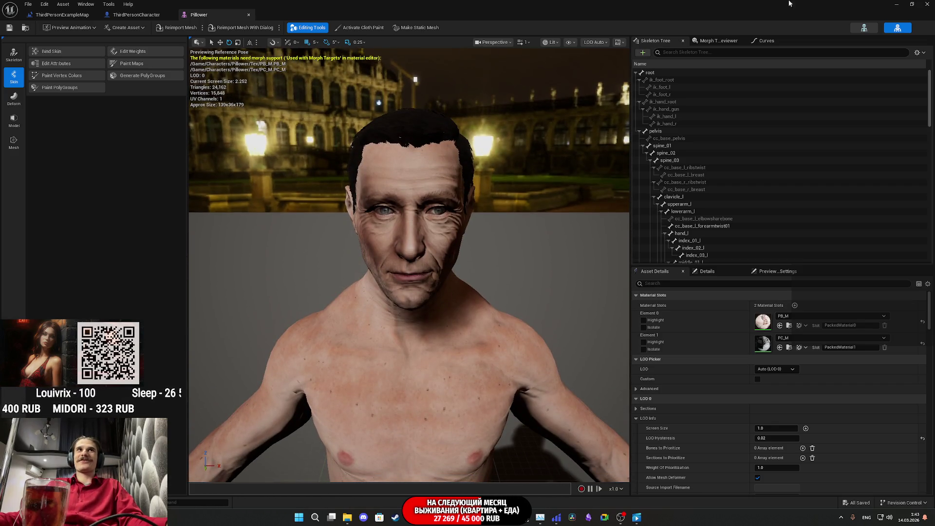
pyautogui.click(249, 14)
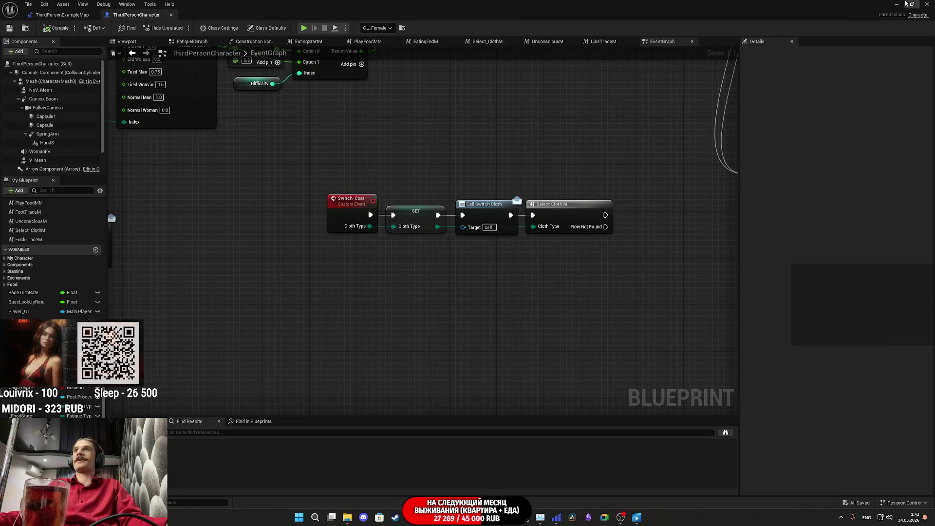
pyautogui.click(911, 4)
pyautogui.click(376, 277)
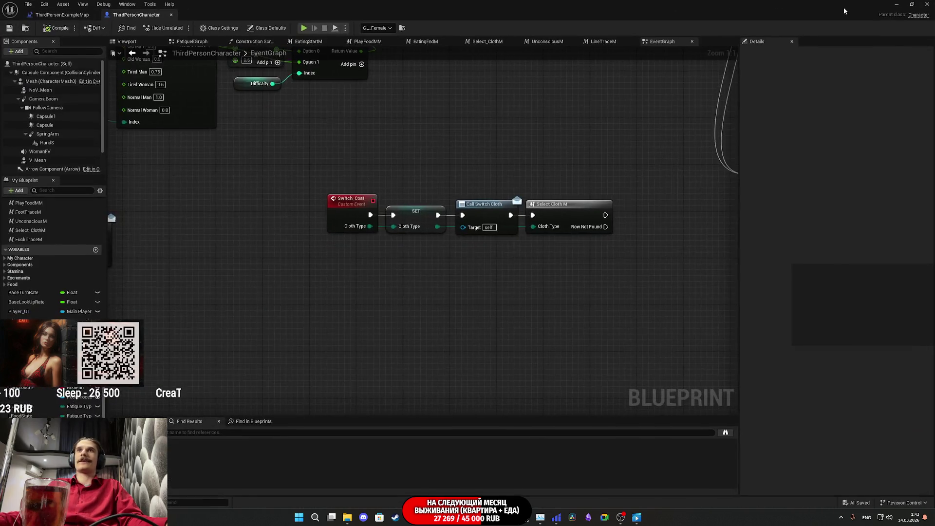
pyautogui.hotkey('alt', 'Tab')
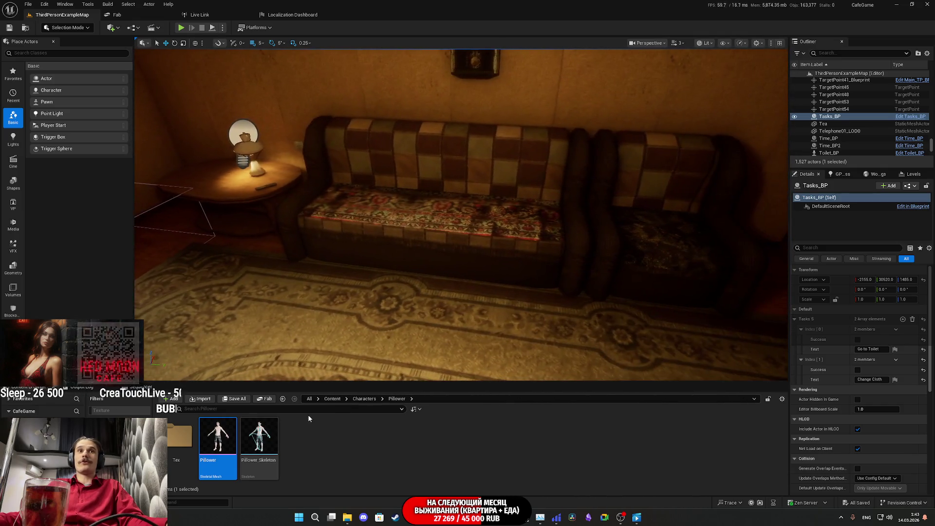
# Step: Drop the Pillower mesh in front of the sofa, frame it with F, then play the level fullscreen
pyautogui.moveTo(210, 431)
pyautogui.mouseDown()
pyautogui.moveTo(242, 381)
pyautogui.moveTo(376, 255)
pyautogui.moveTo(409, 279)
pyautogui.moveTo(422, 307)
pyautogui.moveTo(443, 314)
pyautogui.moveTo(458, 304)
pyautogui.mouseUp()
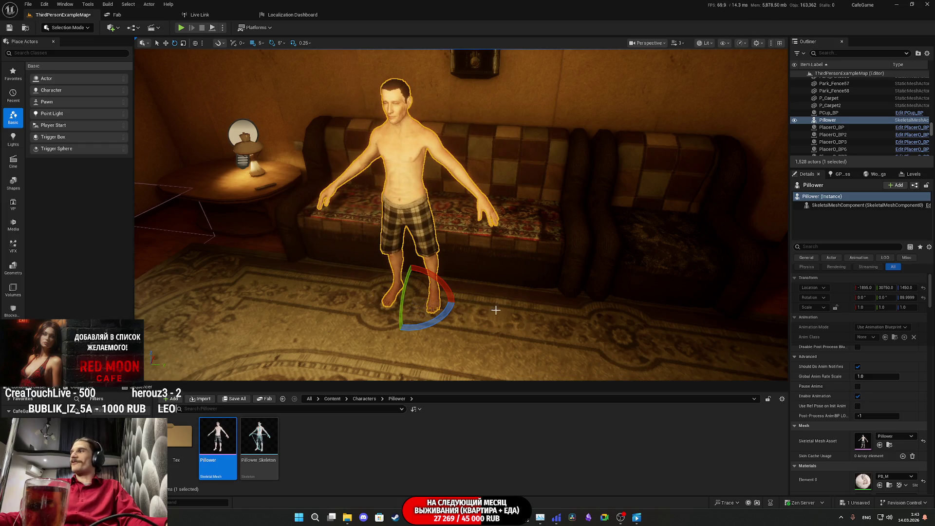
pyautogui.moveTo(520, 304)
pyautogui.mouseDown()
pyautogui.moveTo(487, 273)
pyautogui.moveTo(506, 341)
pyautogui.moveTo(535, 317)
pyautogui.moveTo(525, 312)
pyautogui.mouseUp()
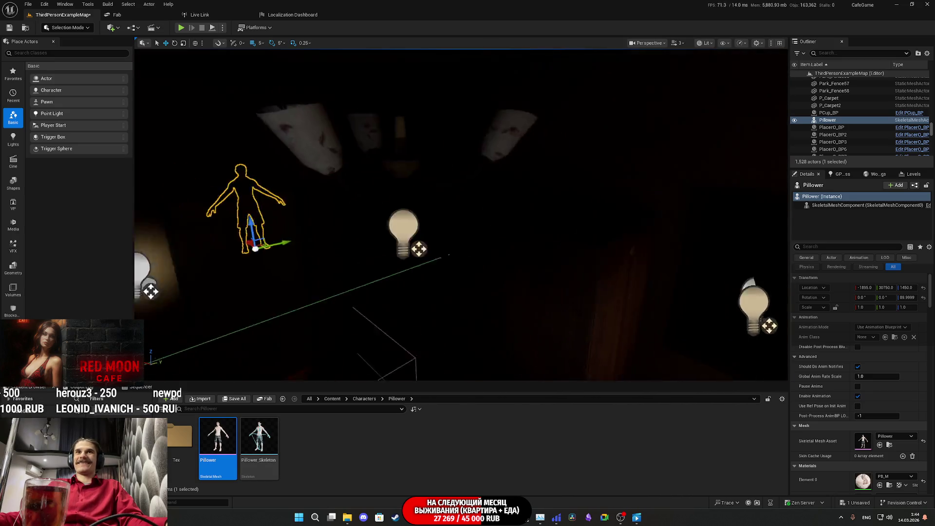
pyautogui.press('f')
pyautogui.moveTo(633, 273)
pyautogui.mouseDown()
pyautogui.moveTo(716, 276)
pyautogui.moveTo(439, 244)
pyautogui.moveTo(165, 146)
pyautogui.moveTo(418, 166)
pyautogui.moveTo(437, 309)
pyautogui.moveTo(507, 302)
pyautogui.mouseUp()
pyautogui.press('f')
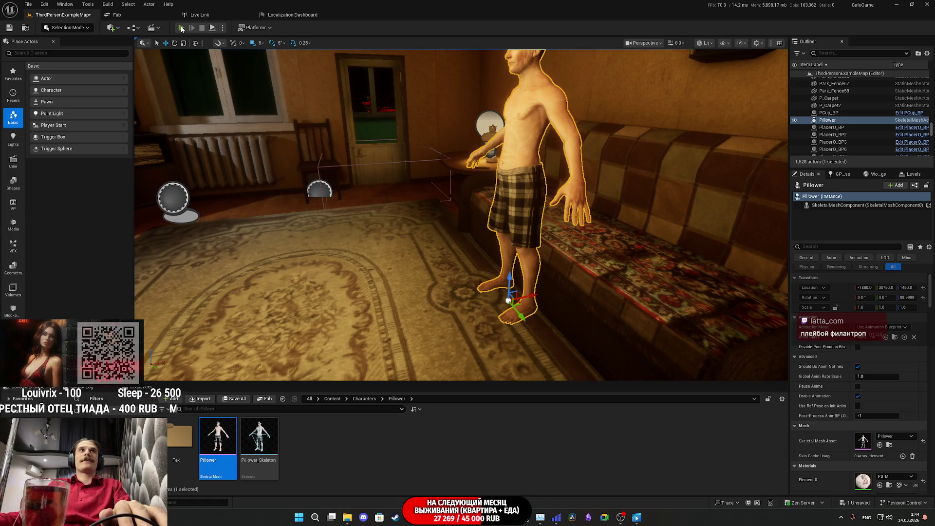
pyautogui.hotkey('alt', 'p')
pyautogui.press('F11')
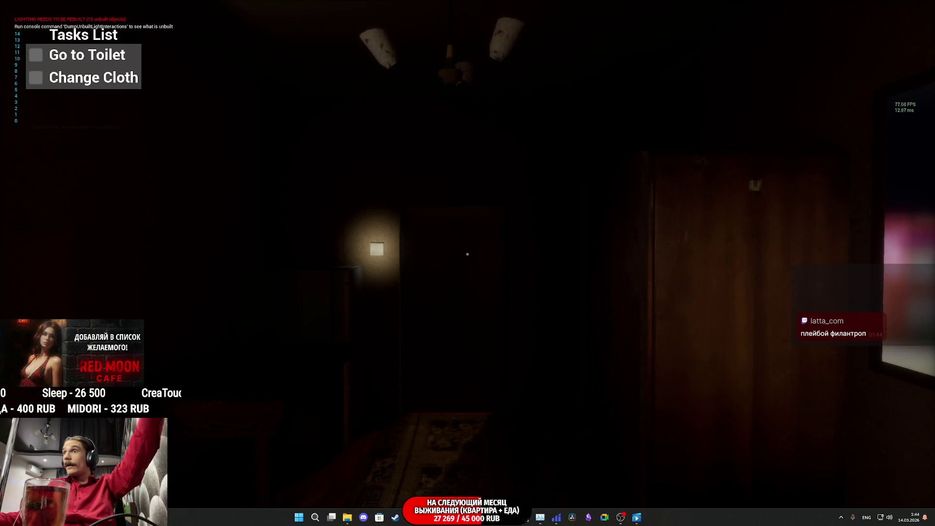
pyautogui.press('w')
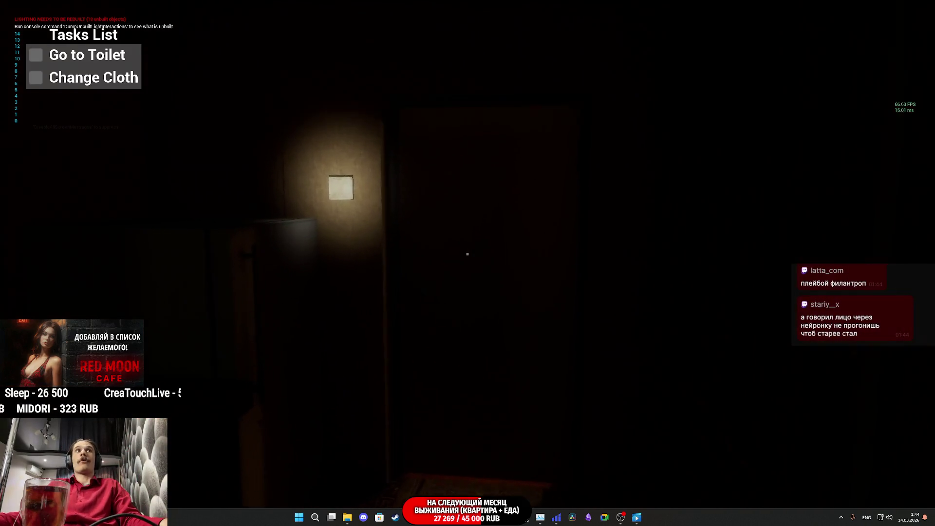
pyautogui.press('w')
pyautogui.press('e')
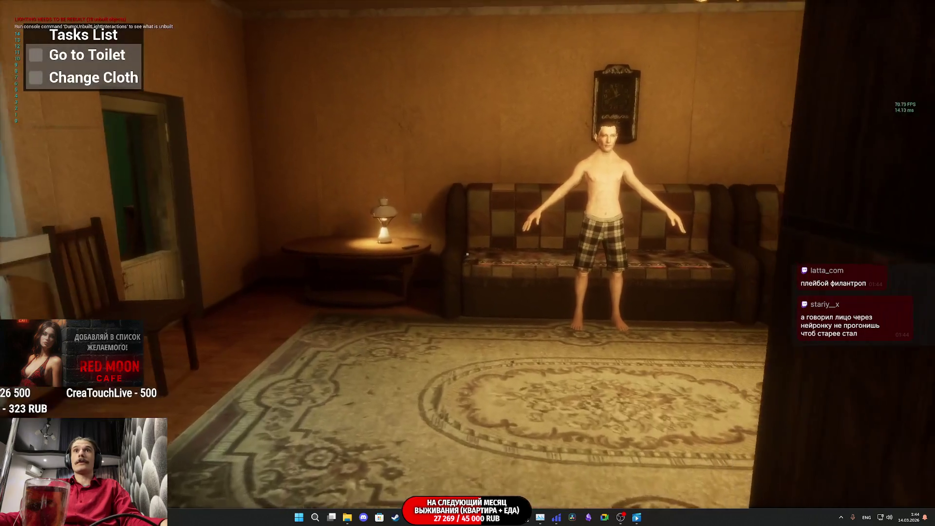
pyautogui.press('w')
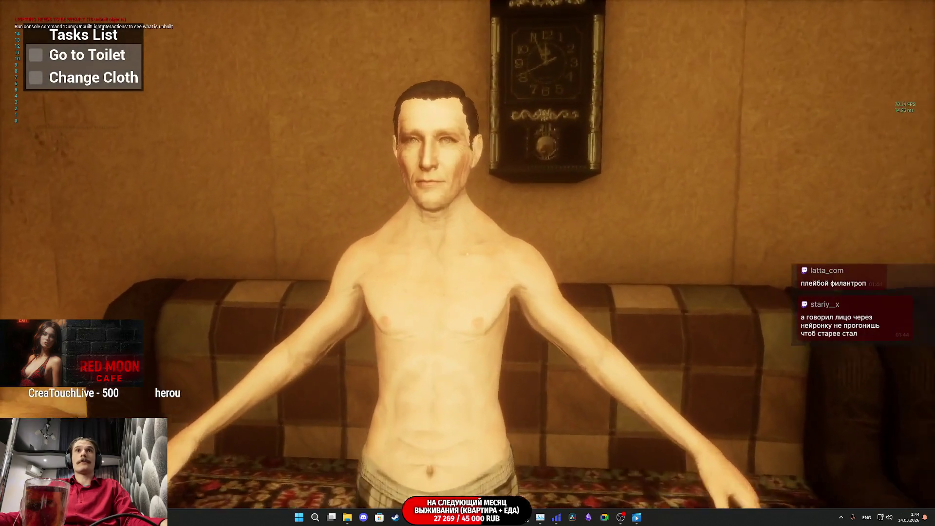
pyautogui.press('w')
pyautogui.press('d')
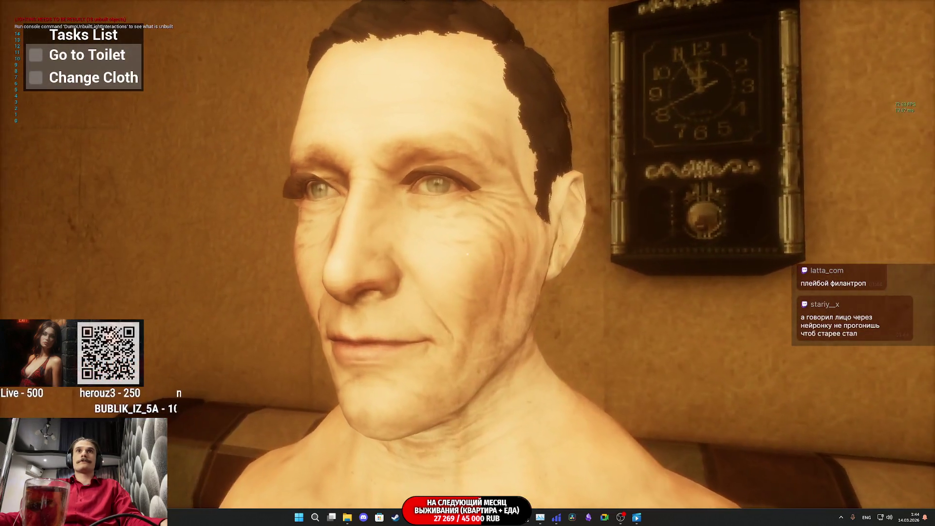
pyautogui.press('s')
pyautogui.press('w')
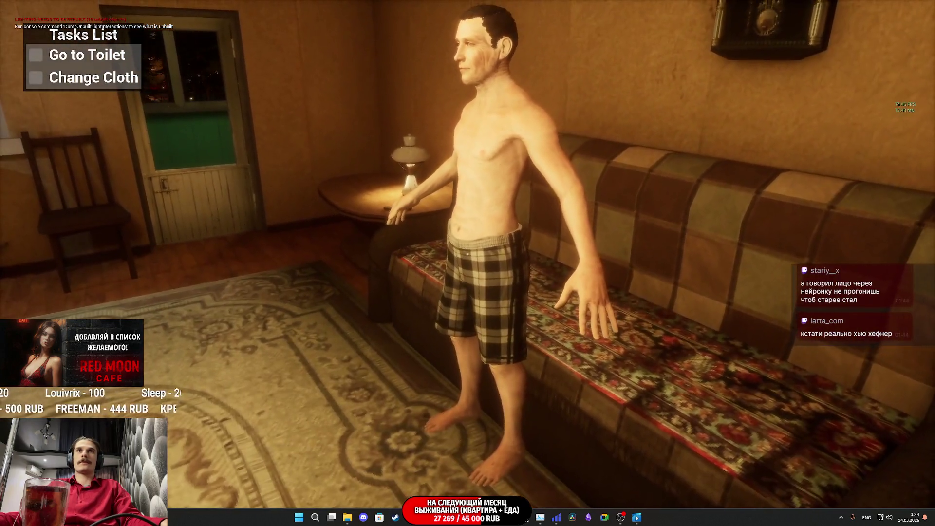
pyautogui.press('a')
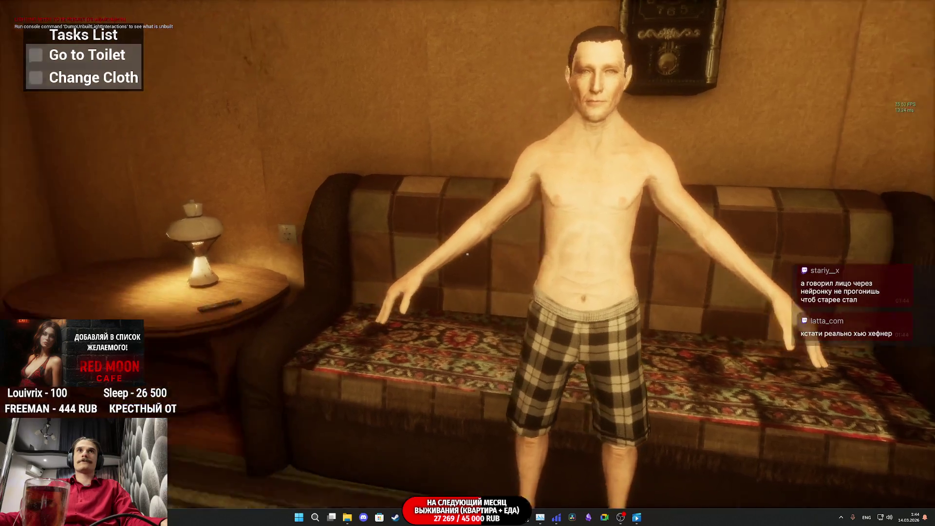
pyautogui.press('w')
pyautogui.click(467, 254)
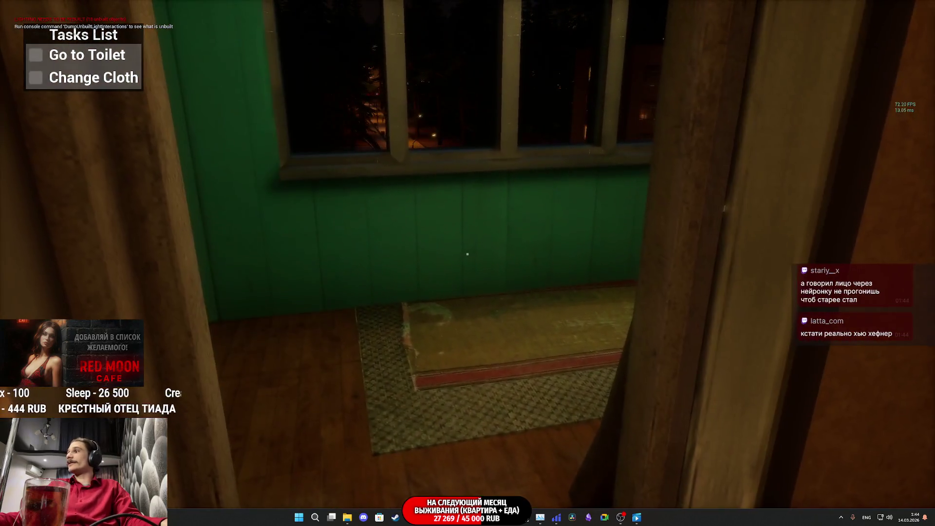
pyautogui.press('w')
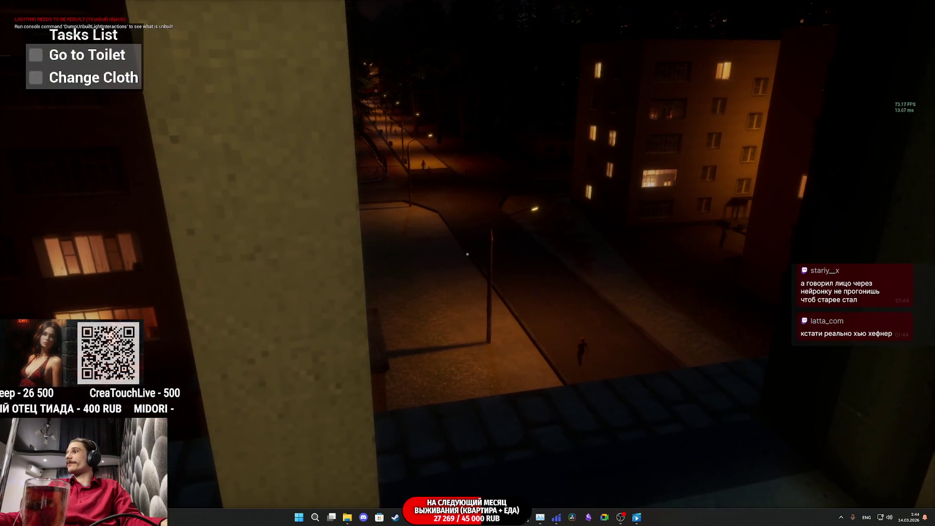
pyautogui.moveTo(467, 254)
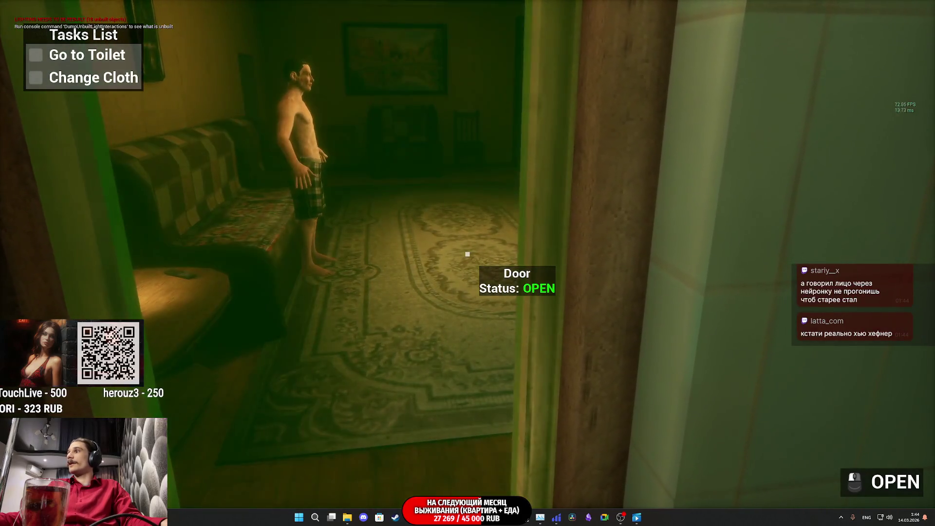
pyautogui.press('w')
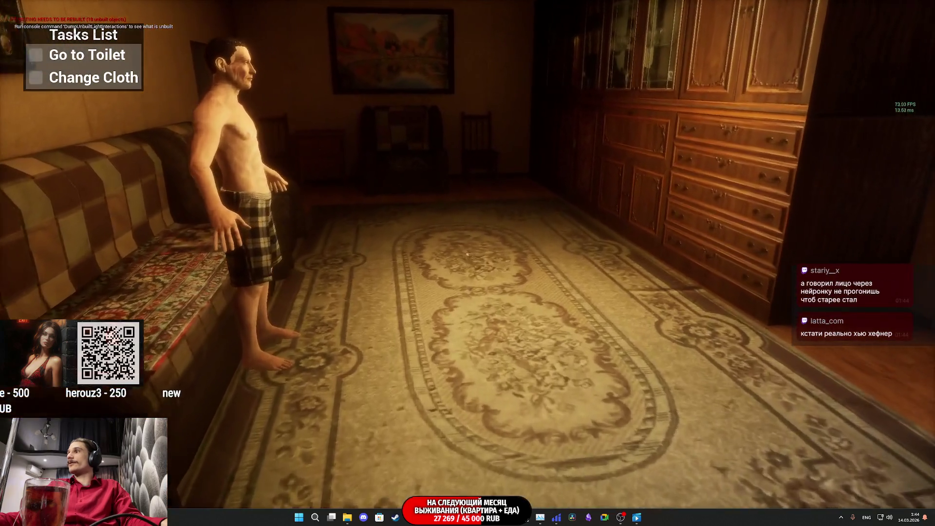
pyautogui.press('w')
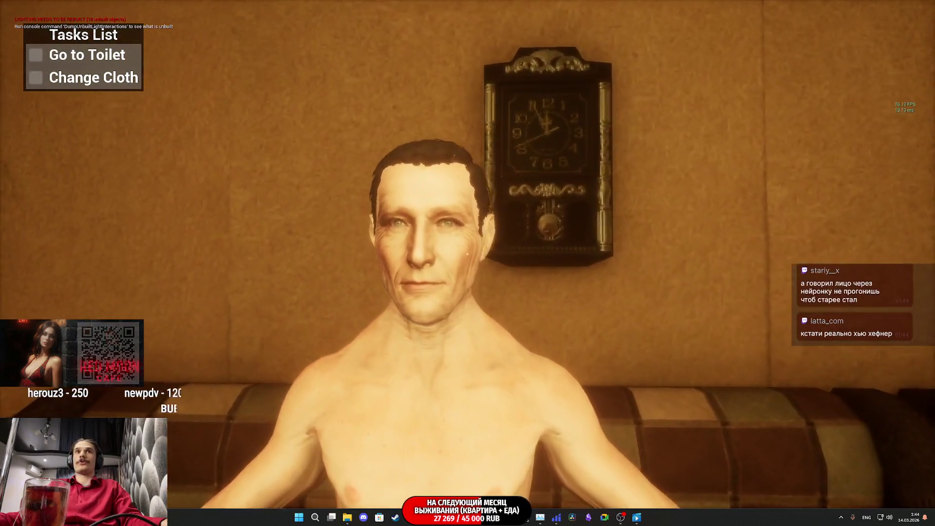
pyautogui.press('d')
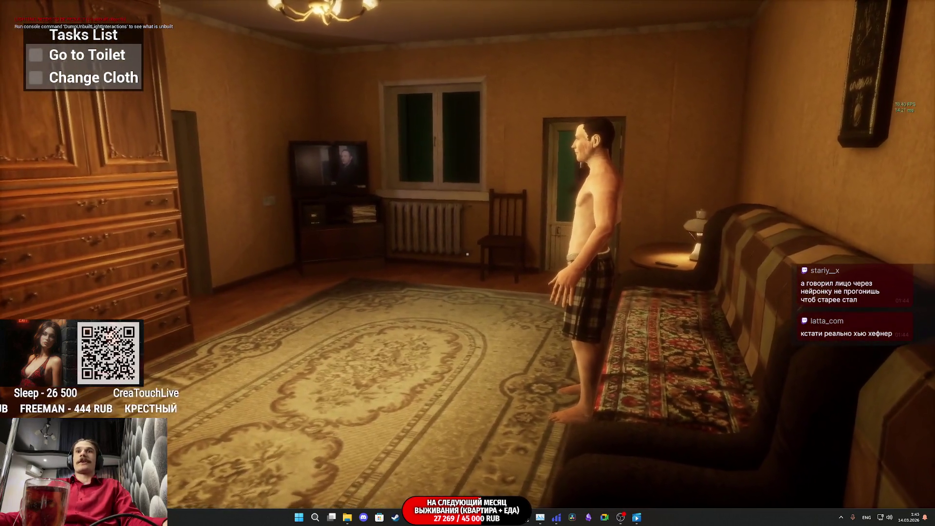
# Step: In play mode, interact with the woman, door and closet, take and return the red shirt, then exit
pyautogui.press('s')
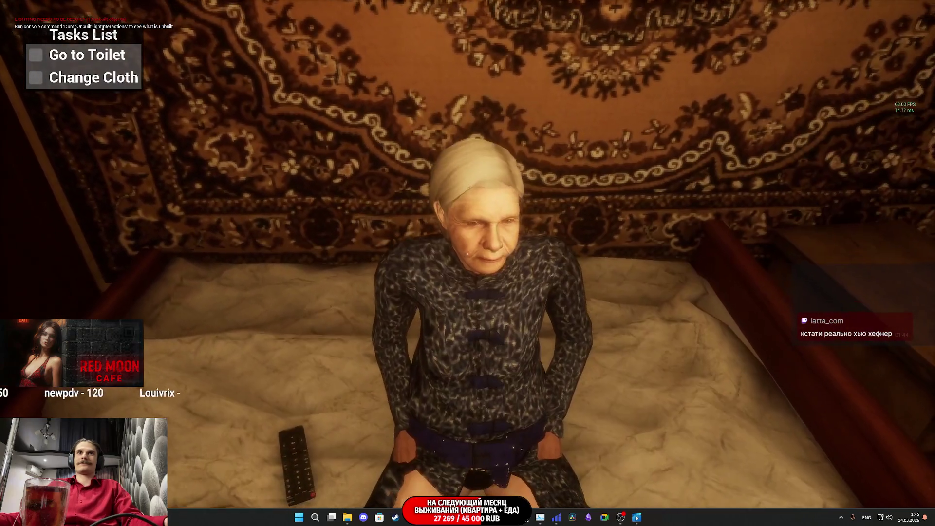
pyautogui.click(466, 254)
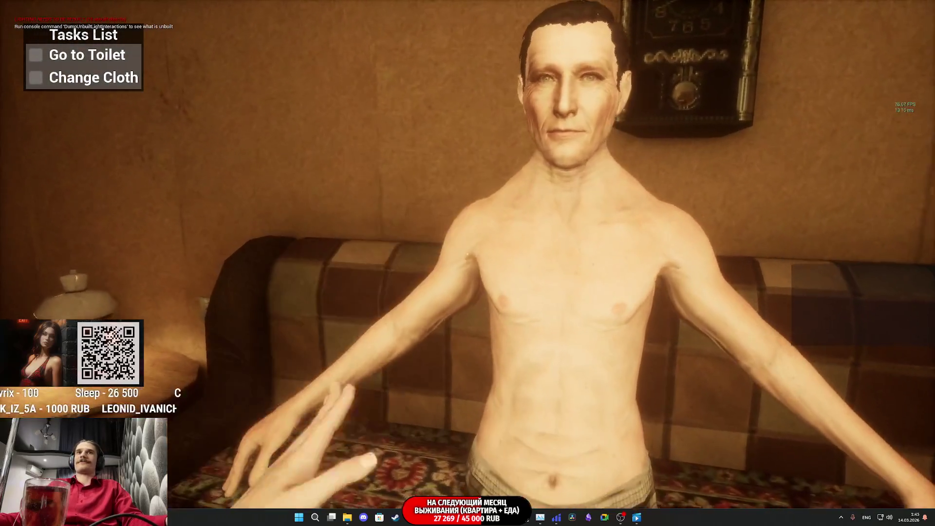
pyautogui.click(468, 254)
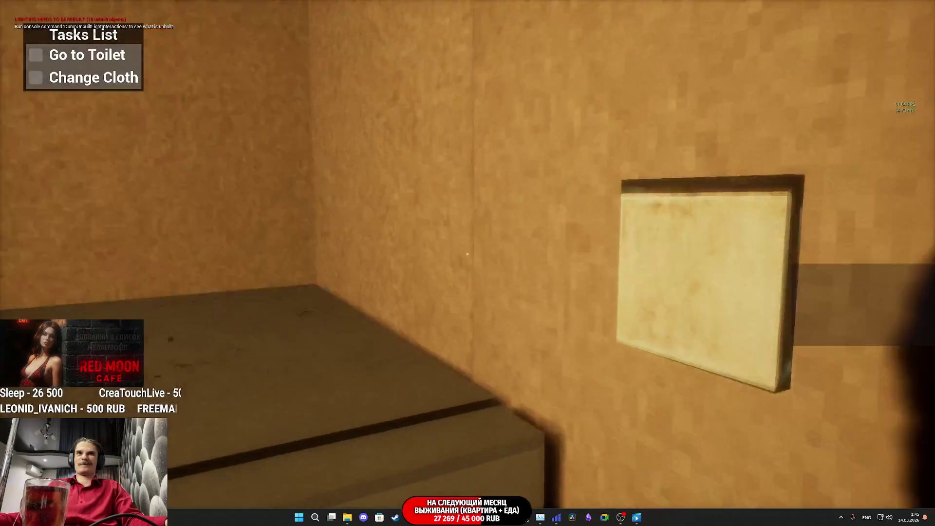
pyautogui.click(468, 253)
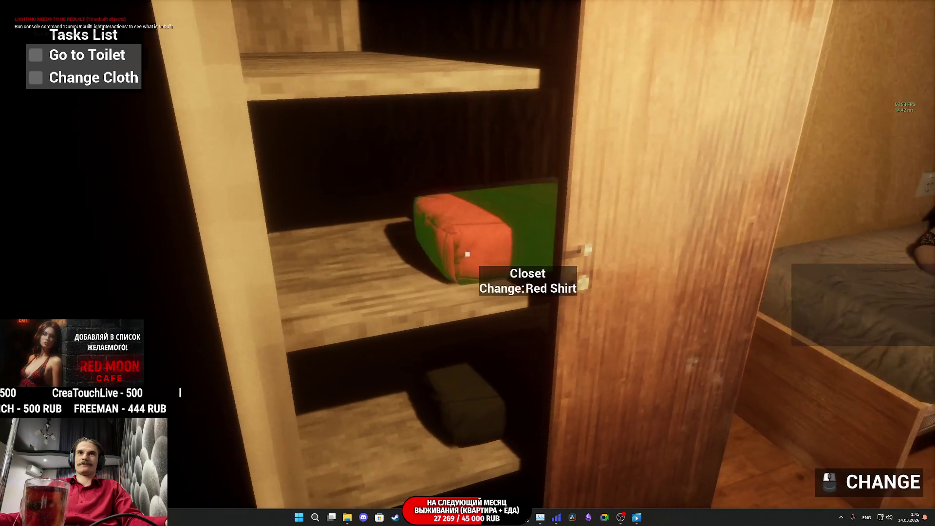
pyautogui.click(467, 254)
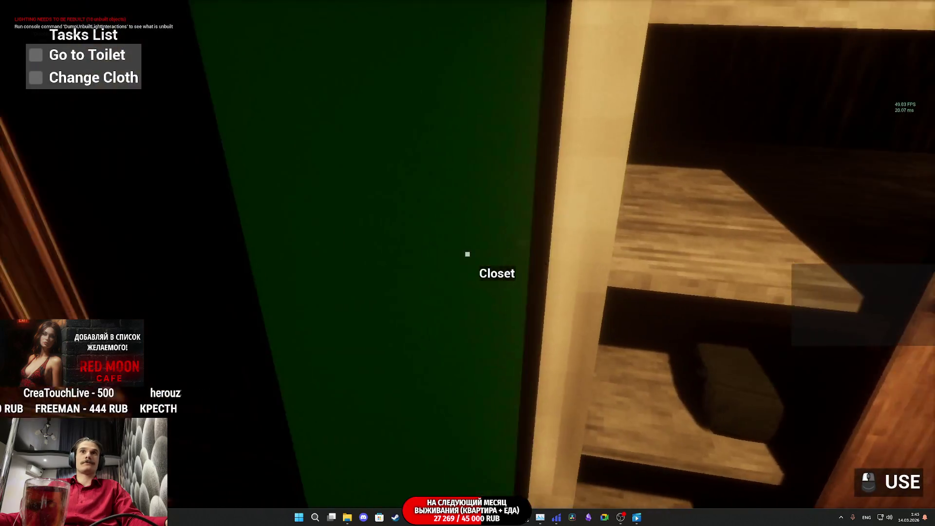
pyautogui.click(467, 254)
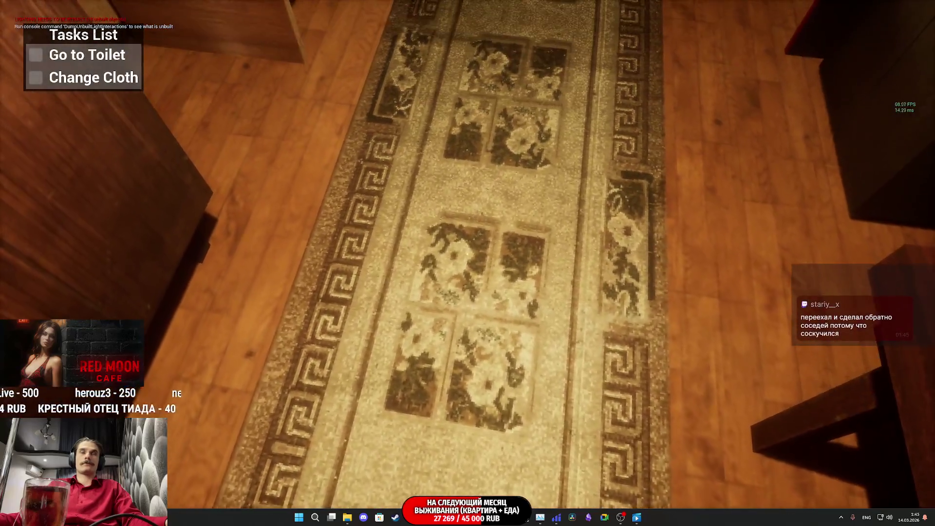
pyautogui.press('Escape')
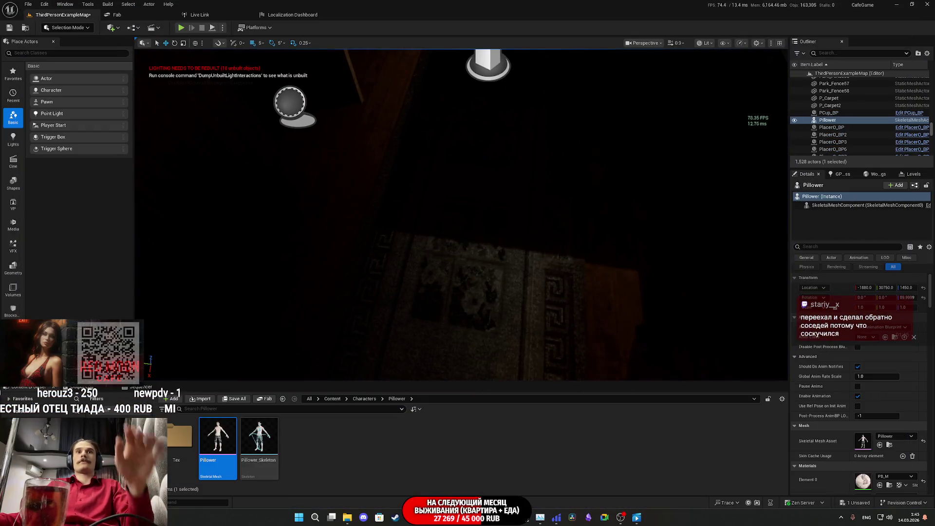
# Step: Bring up the ThirdPersonCharacter Blueprint to view its Switch_Cost cloth-switching EventGraph chain
pyautogui.click(504, 397)
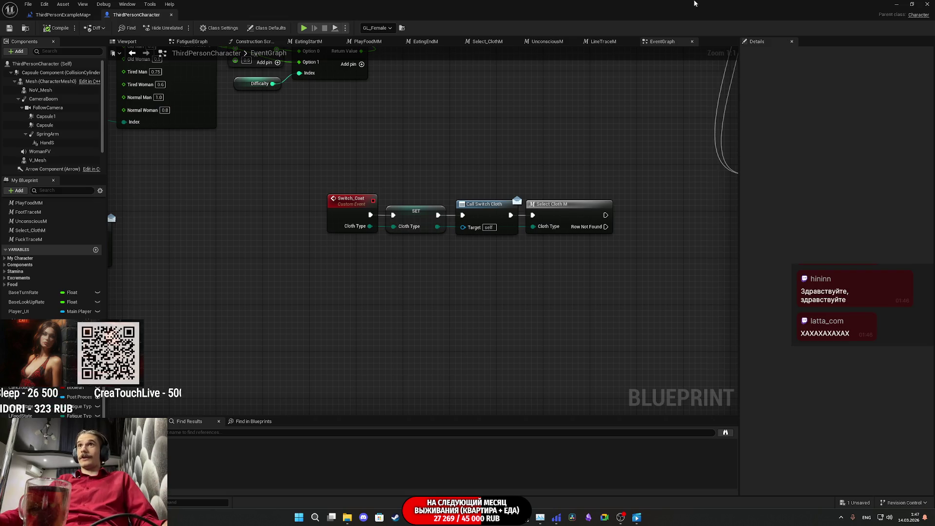
# Step: Return to the level editor, focus on Pillower, and switch the viewport to Unlit
pyautogui.click(63, 15)
pyautogui.press('f')
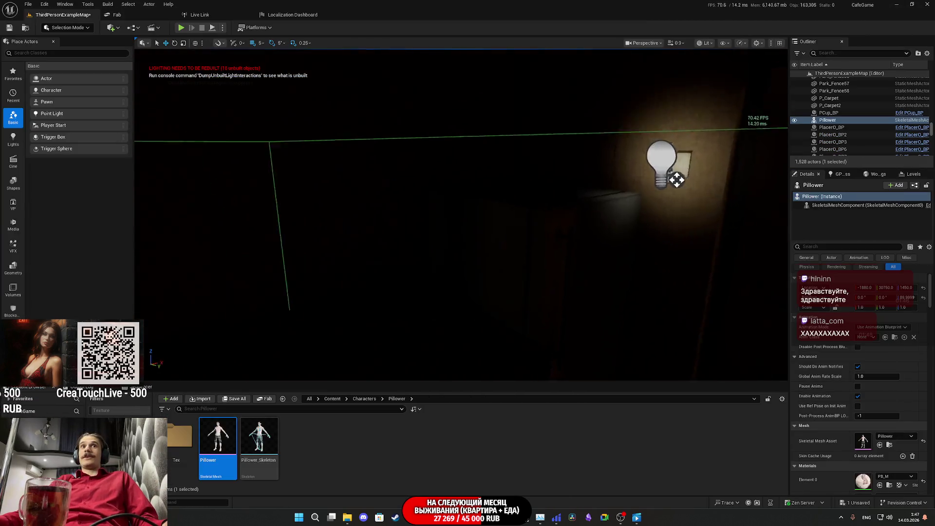
pyautogui.scroll(5, 461, 215)
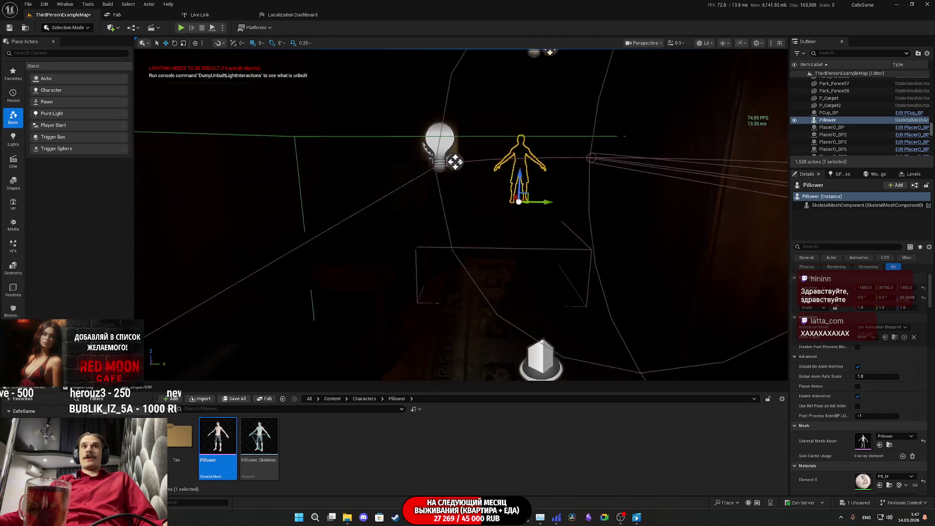
pyautogui.click(721, 78)
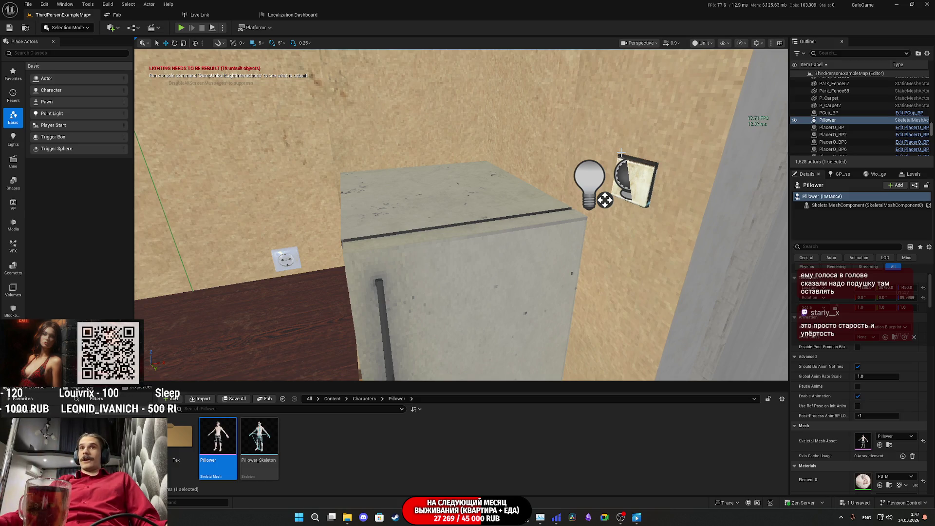
pyautogui.press('f')
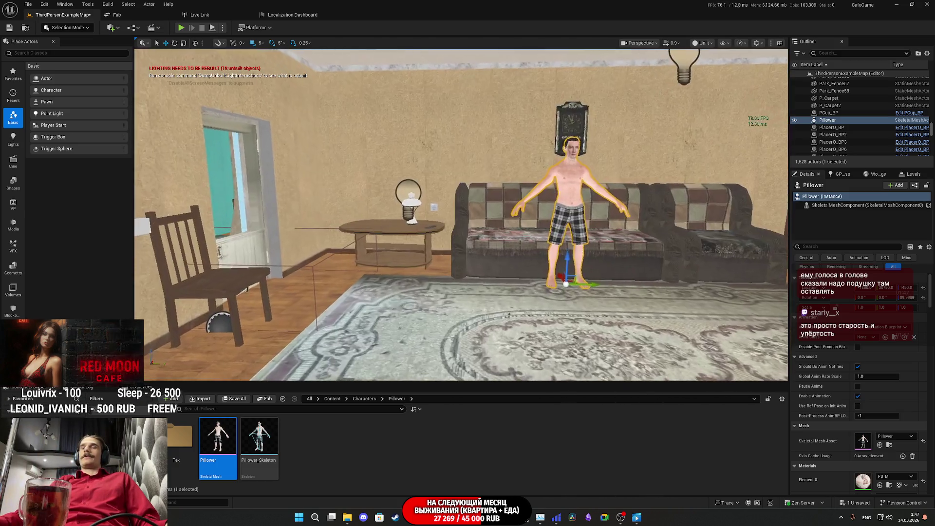
pyautogui.scroll(3, 461, 214)
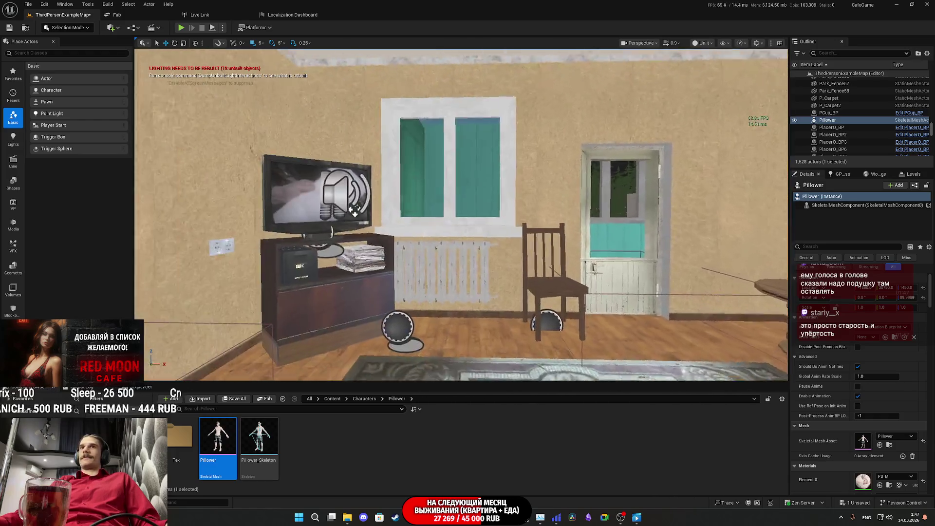
pyautogui.moveTo(354, 210); pyautogui.dragTo(272, 212)
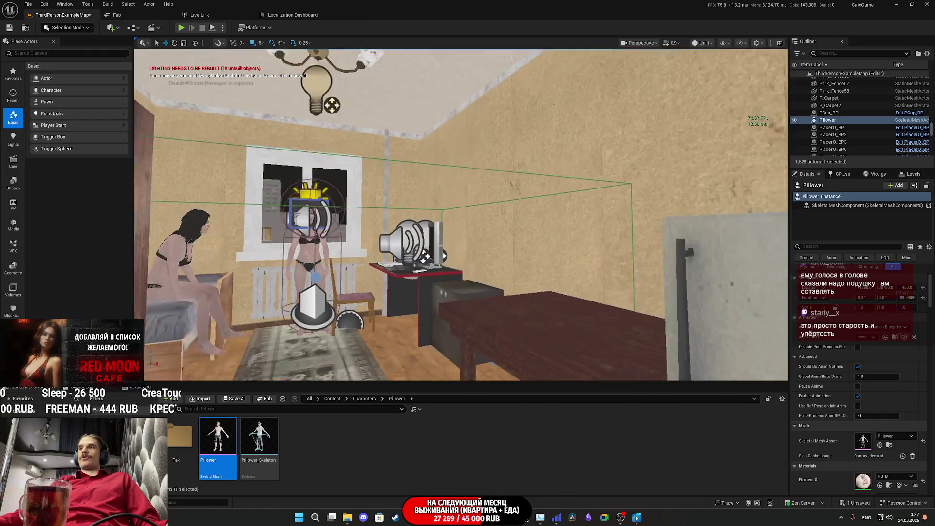
pyautogui.moveTo(462, 214)
pyautogui.mouseDown()
pyautogui.moveTo(443, 224)
pyautogui.moveTo(447, 204)
pyautogui.mouseUp()
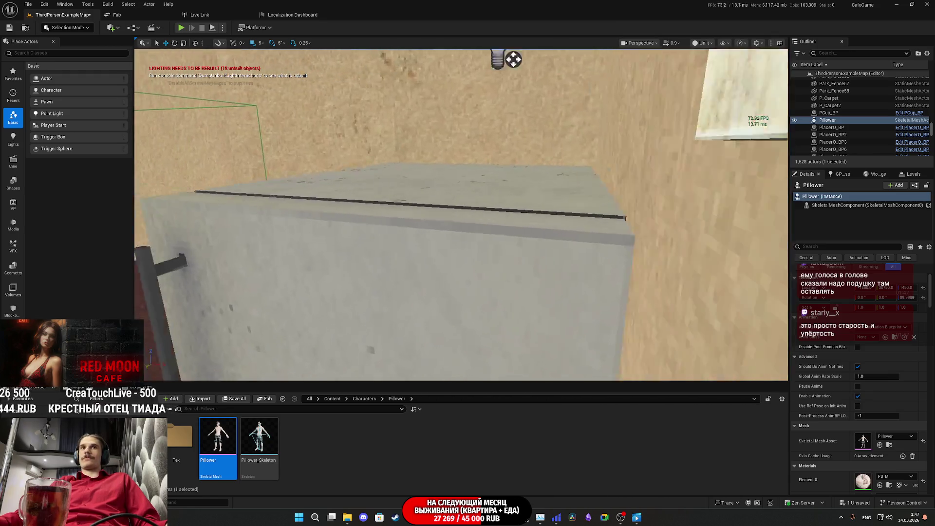
pyautogui.press('f')
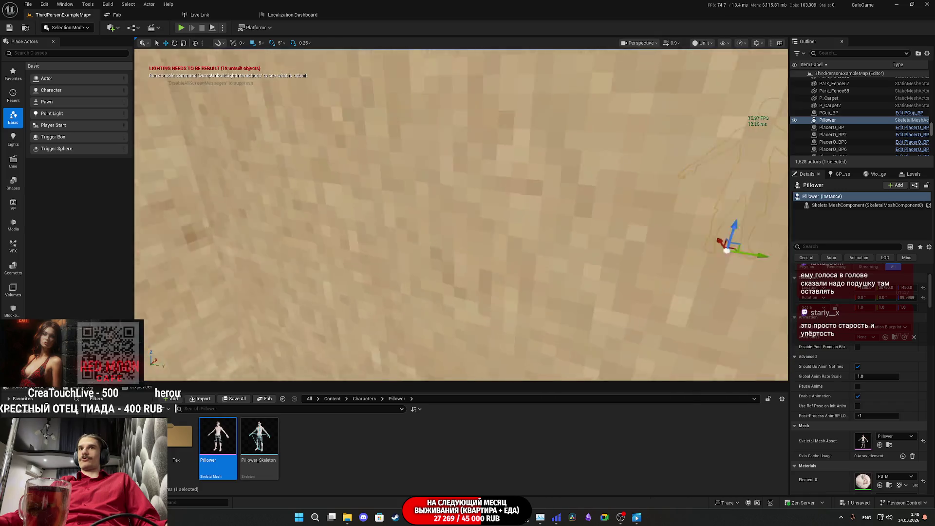
pyautogui.press('d')
pyautogui.press('w')
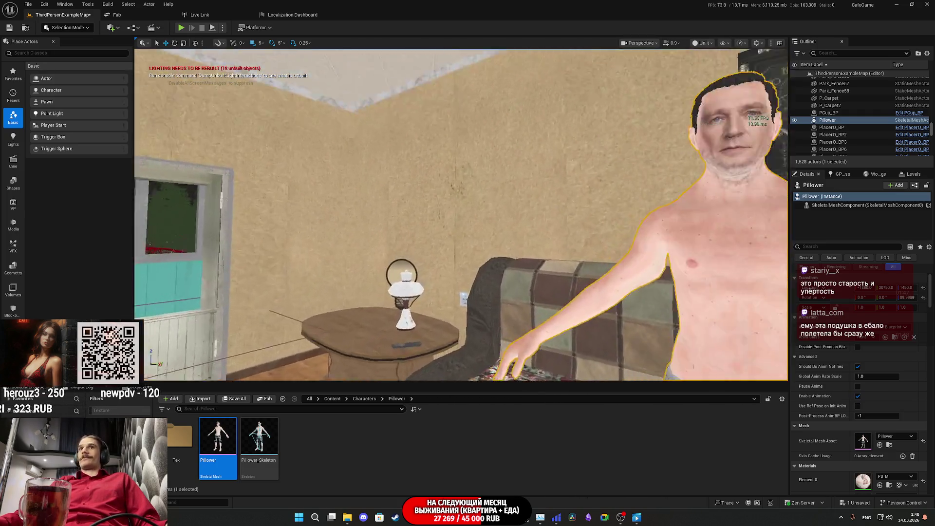
pyautogui.moveTo(300, 223)
pyautogui.mouseDown()
pyautogui.moveTo(397, 230)
pyautogui.moveTo(467, 250)
pyautogui.mouseUp()
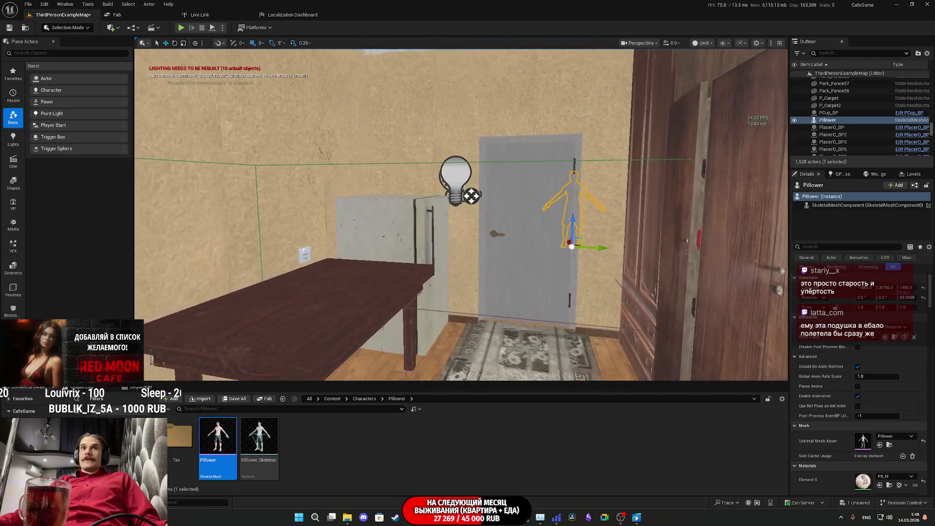
pyautogui.moveTo(468, 249); pyautogui.dragTo(499, 175)
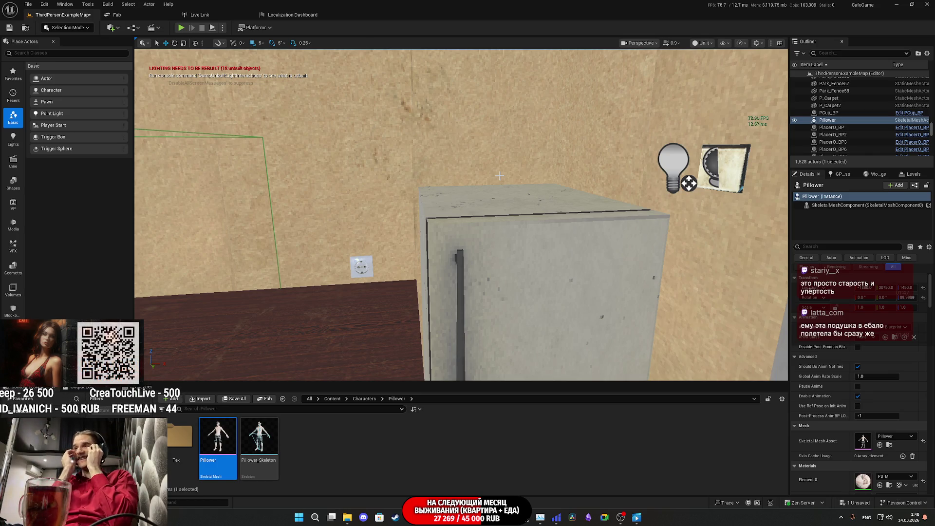
pyautogui.moveTo(499, 175)
pyautogui.mouseDown()
pyautogui.moveTo(536, 175)
pyautogui.moveTo(535, 229)
pyautogui.mouseUp()
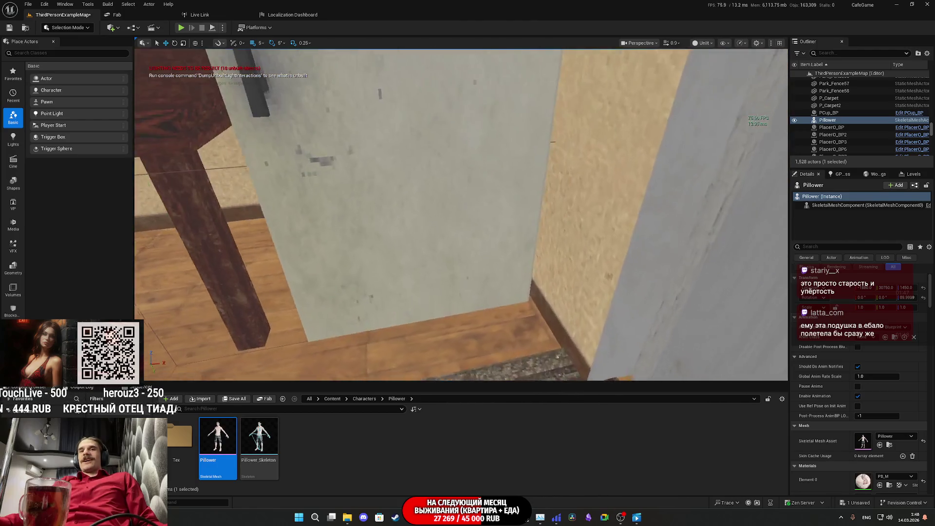
pyautogui.moveTo(536, 229)
pyautogui.mouseDown()
pyautogui.moveTo(535, 210)
pyautogui.moveTo(438, 205)
pyautogui.moveTo(429, 195)
pyautogui.moveTo(390, 214)
pyautogui.moveTo(385, 228)
pyautogui.moveTo(379, 204)
pyautogui.moveTo(351, 181)
pyautogui.mouseUp()
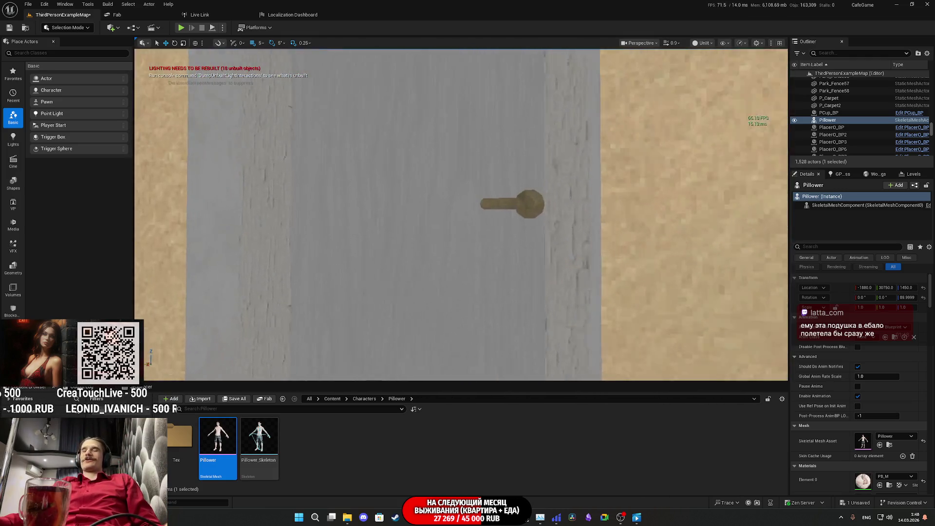
pyautogui.moveTo(352, 181); pyautogui.dragTo(336, 166)
pyautogui.moveTo(494, 221); pyautogui.dragTo(494, 221)
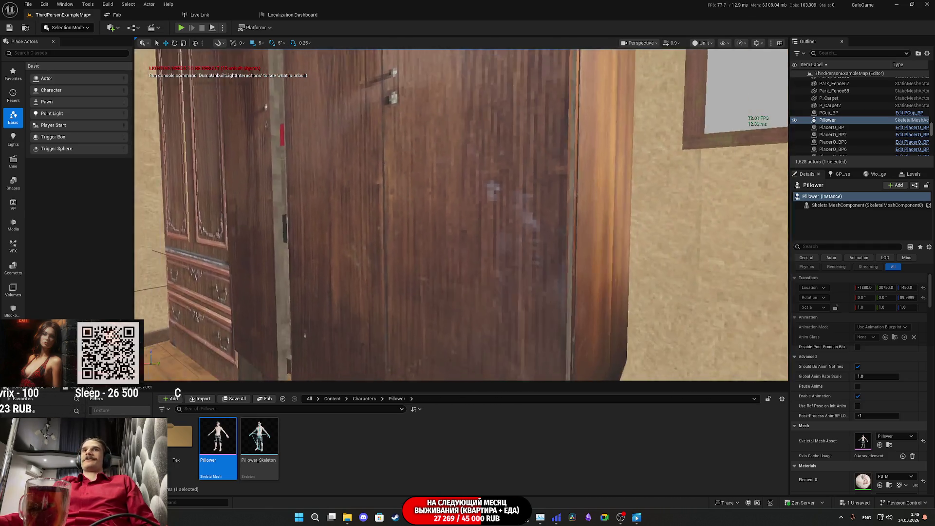
pyautogui.moveTo(494, 221)
pyautogui.mouseDown()
pyautogui.moveTo(455, 190)
pyautogui.moveTo(501, 216)
pyautogui.mouseUp()
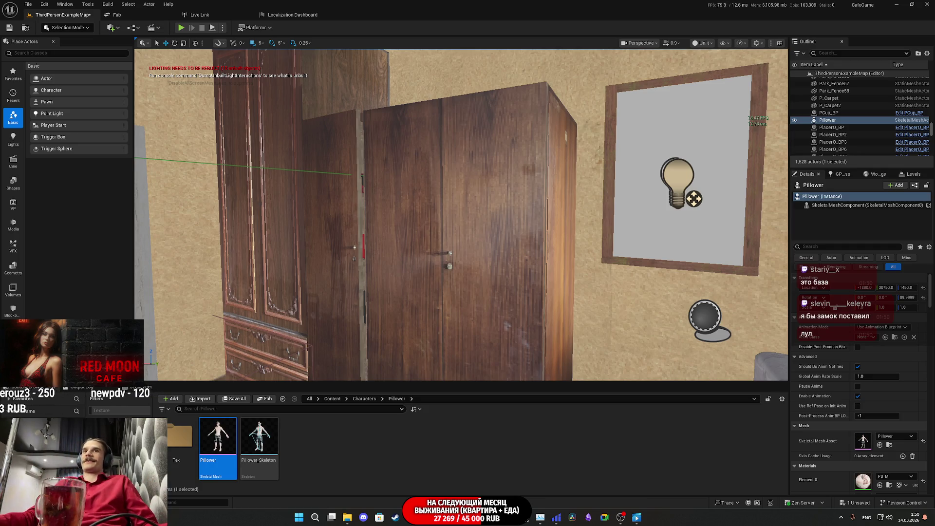
# Step: Focus the Pillower actor and fly the camera with W through the house into the living room
pyautogui.press('f')
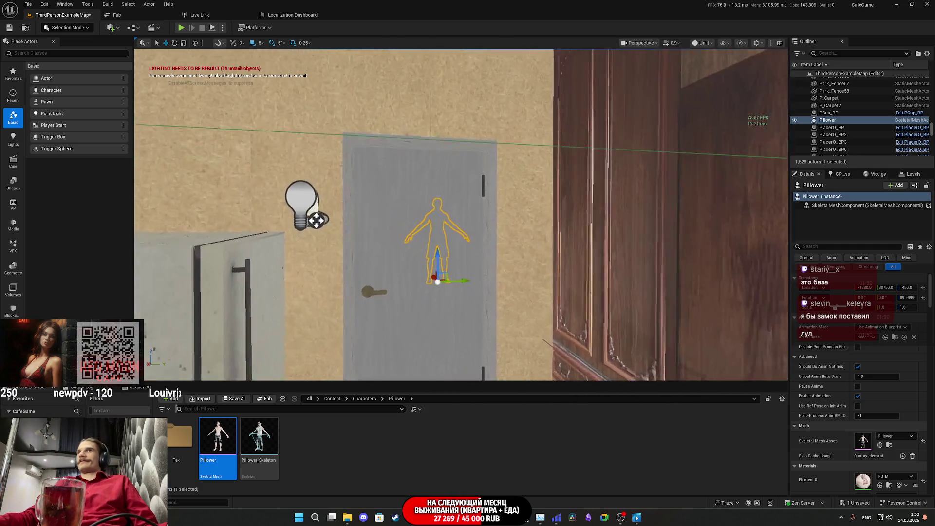
pyautogui.press('w')
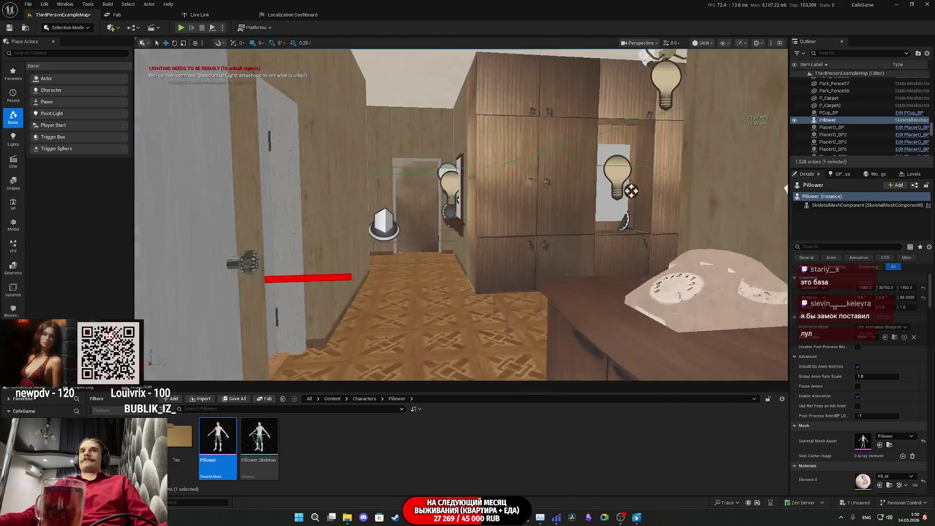
pyautogui.press('w')
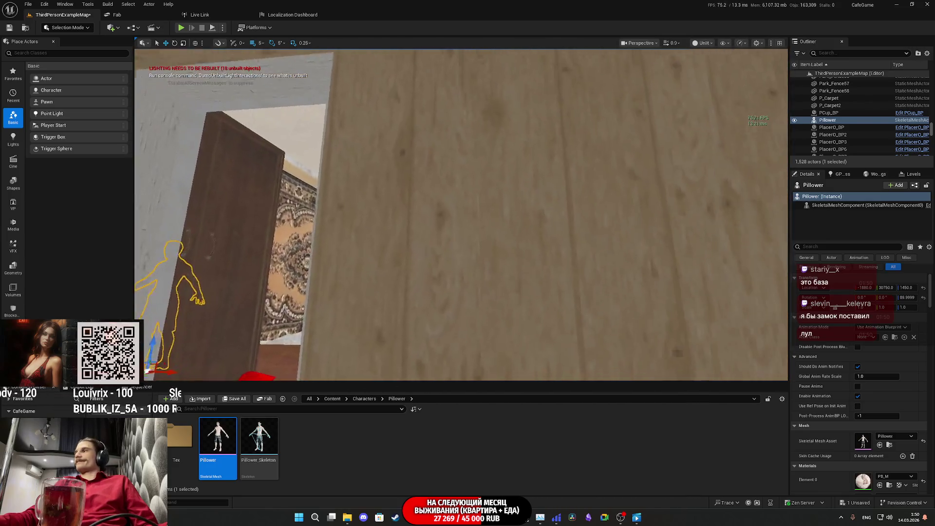
pyautogui.press('f')
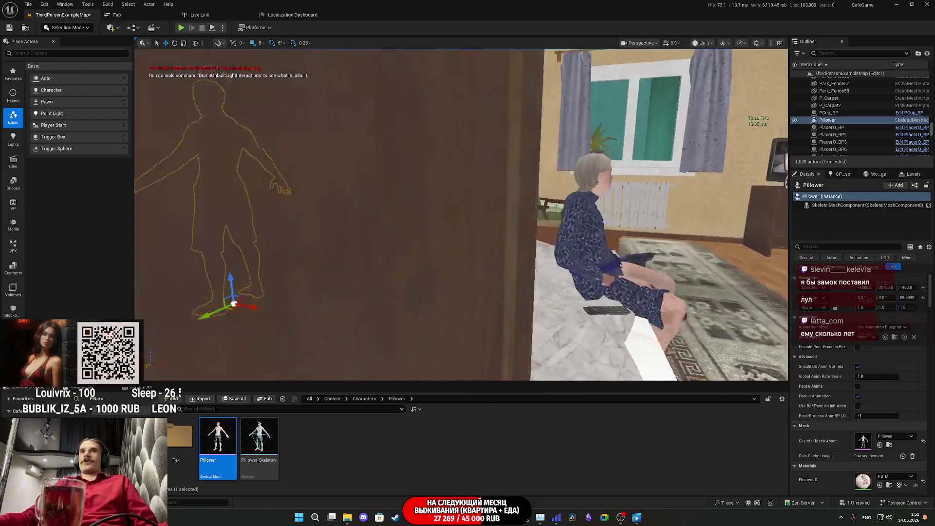
pyautogui.press('w')
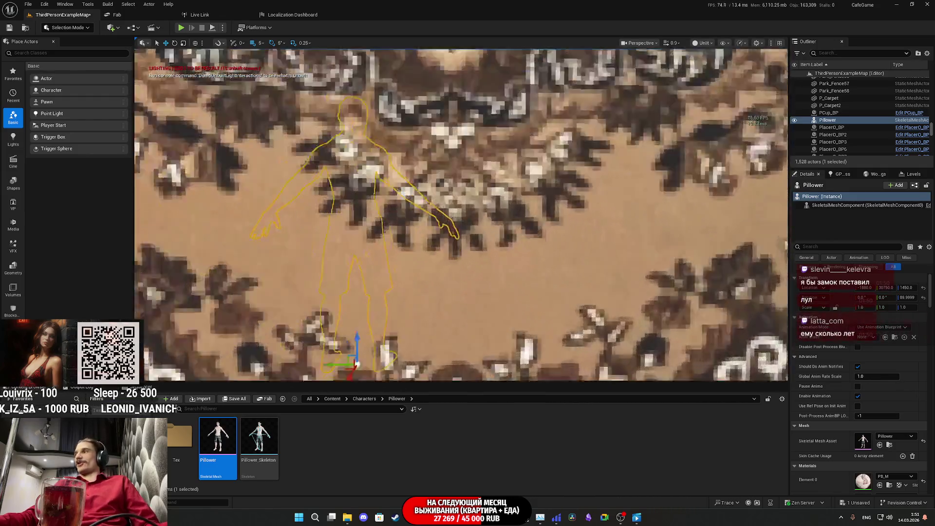
pyautogui.press('f')
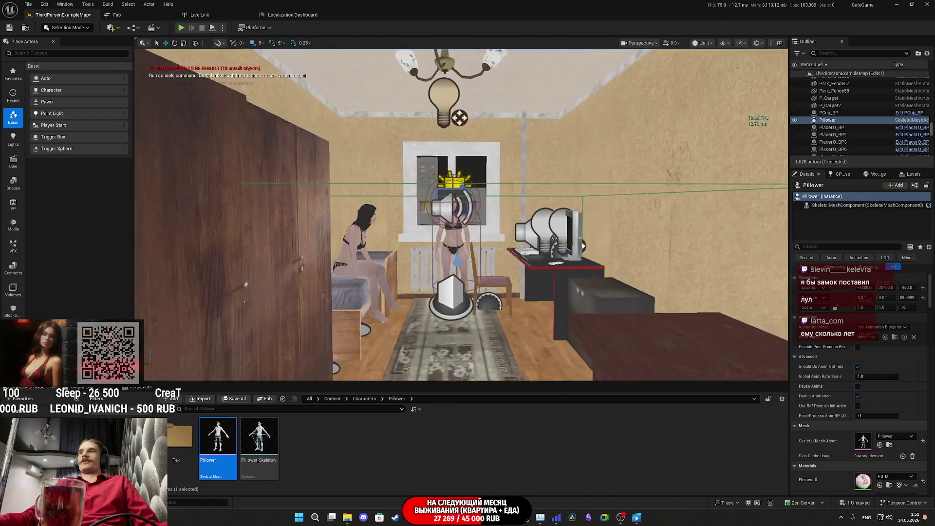
pyautogui.press('w')
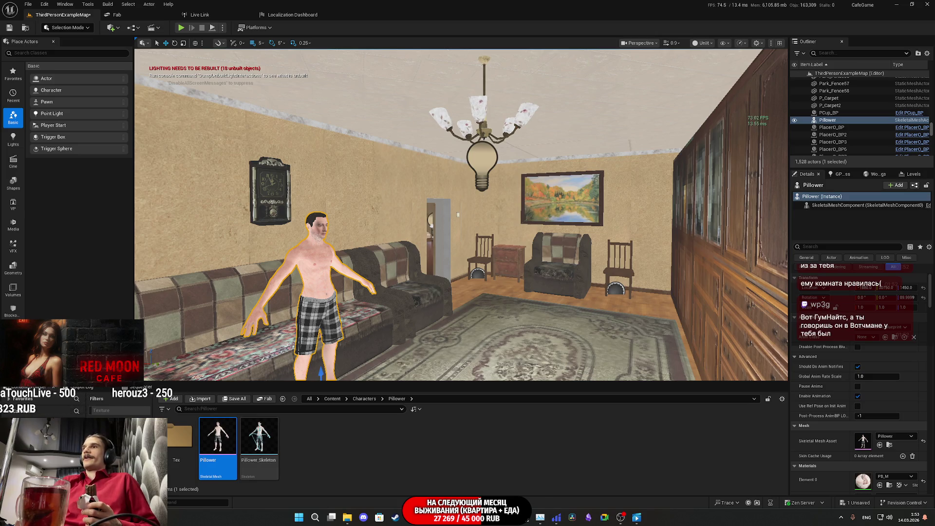
# Step: Frame Pillower, then look around the living room toward the grey door
pyautogui.press('w')
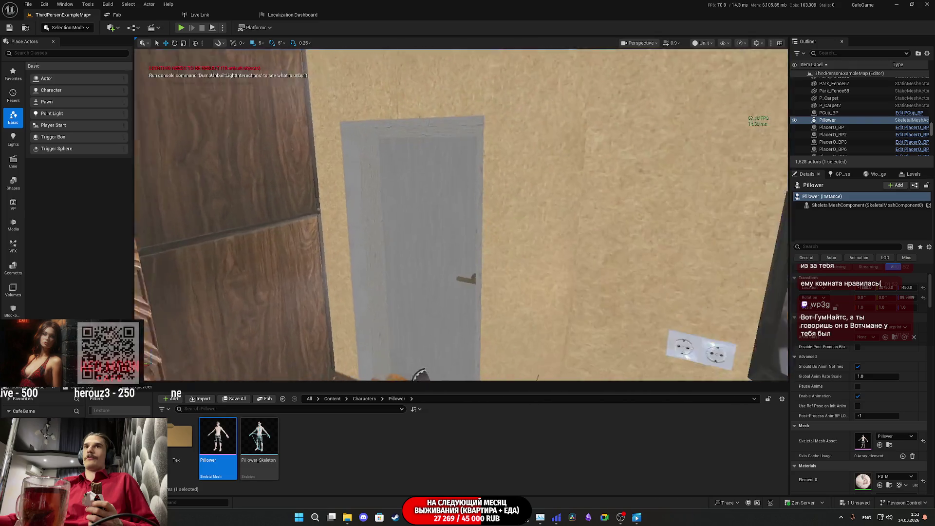
pyautogui.press('f')
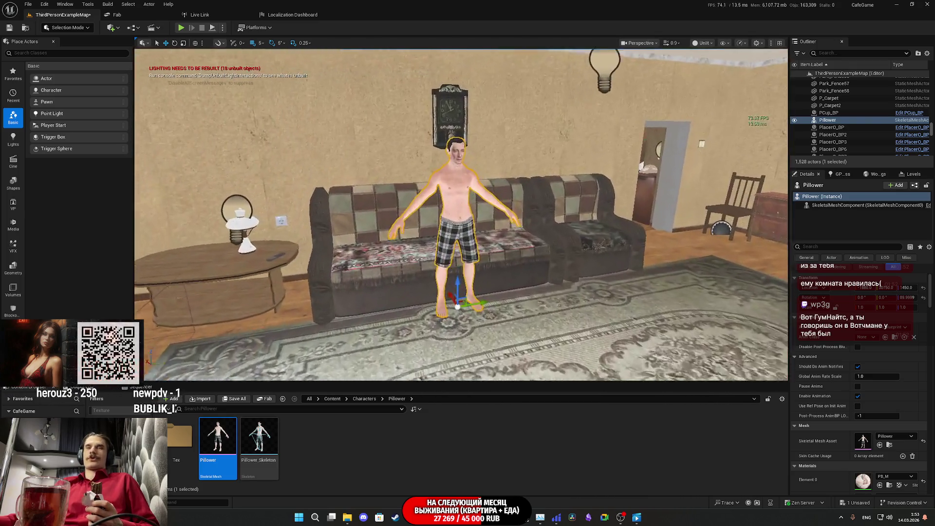
pyautogui.moveTo(607, 287)
pyautogui.mouseDown()
pyautogui.moveTo(584, 287)
pyautogui.moveTo(579, 317)
pyautogui.moveTo(598, 273)
pyautogui.moveTo(779, 273)
pyautogui.moveTo(600, 285)
pyautogui.mouseUp()
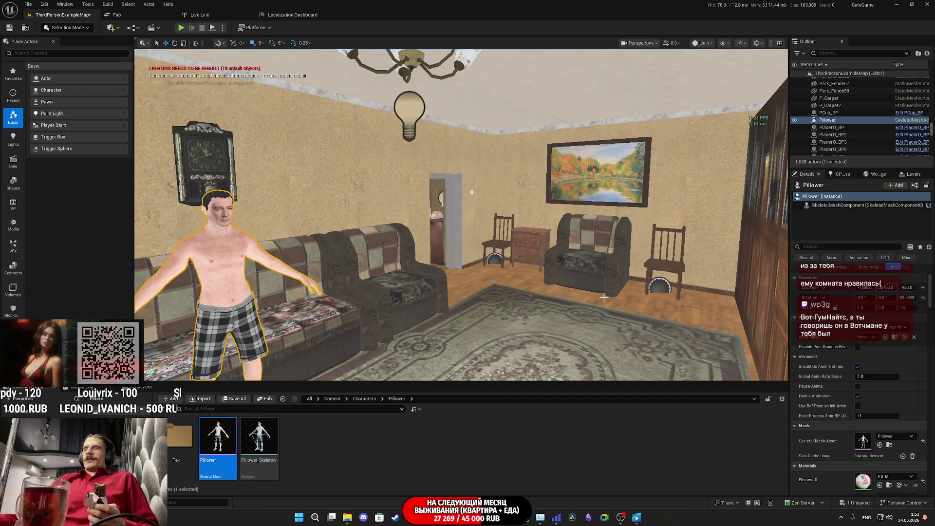
pyautogui.moveTo(648, 276)
pyautogui.mouseDown()
pyautogui.moveTo(706, 243)
pyautogui.moveTo(691, 228)
pyautogui.moveTo(691, 210)
pyautogui.moveTo(511, 233)
pyautogui.mouseUp()
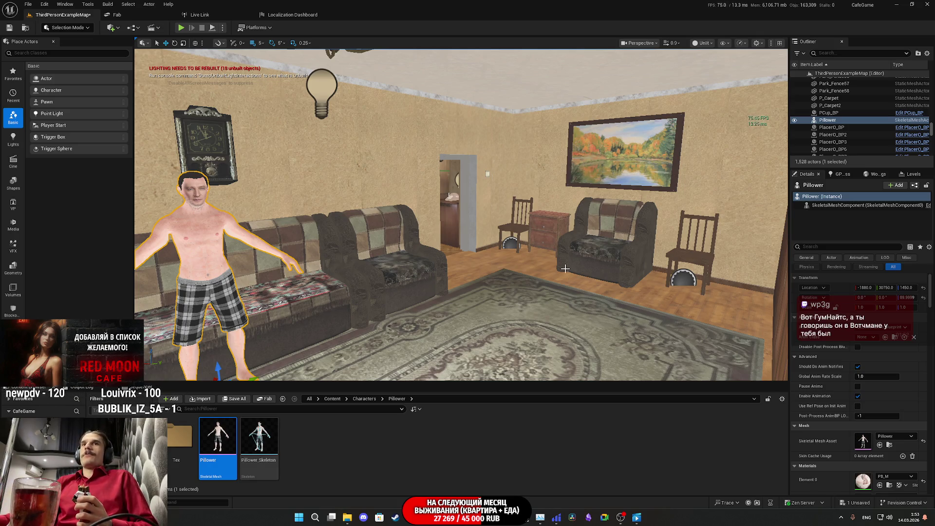
# Step: Refocus Pillower, look over the sofa and rug, zoom to the face and list the View Modes
pyautogui.press('f')
pyautogui.moveTo(461, 214)
pyautogui.mouseDown()
pyautogui.moveTo(461, 282)
pyautogui.moveTo(502, 263)
pyautogui.moveTo(555, 278)
pyautogui.mouseUp()
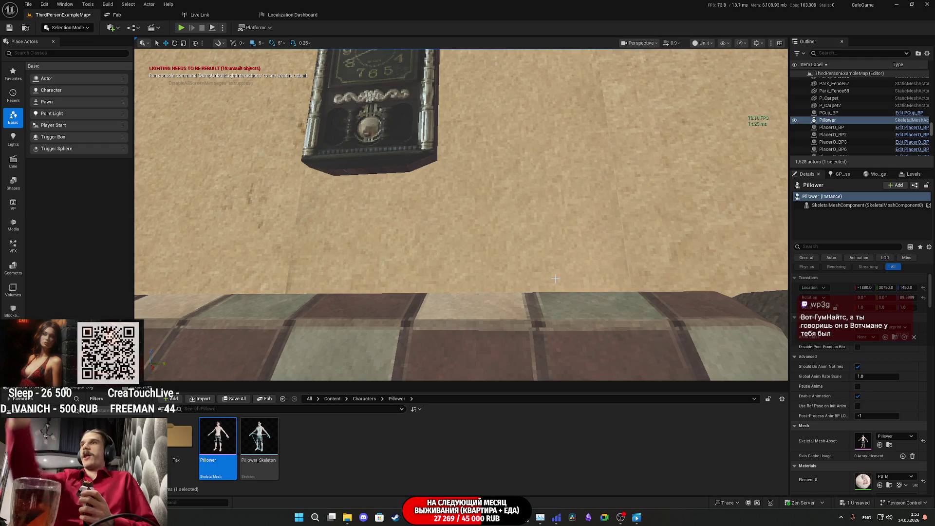
pyautogui.moveTo(531, 318); pyautogui.dragTo(531, 319)
pyautogui.press('f')
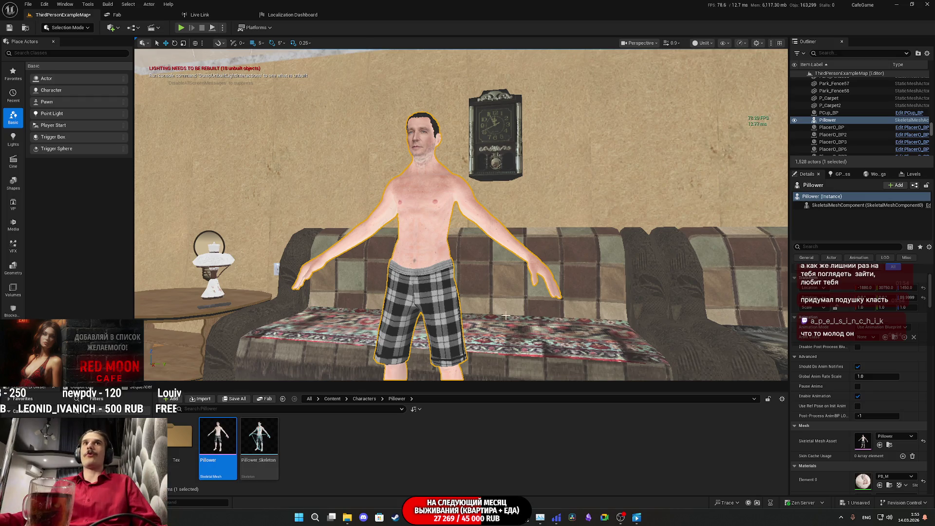
pyautogui.scroll(5, 461, 279)
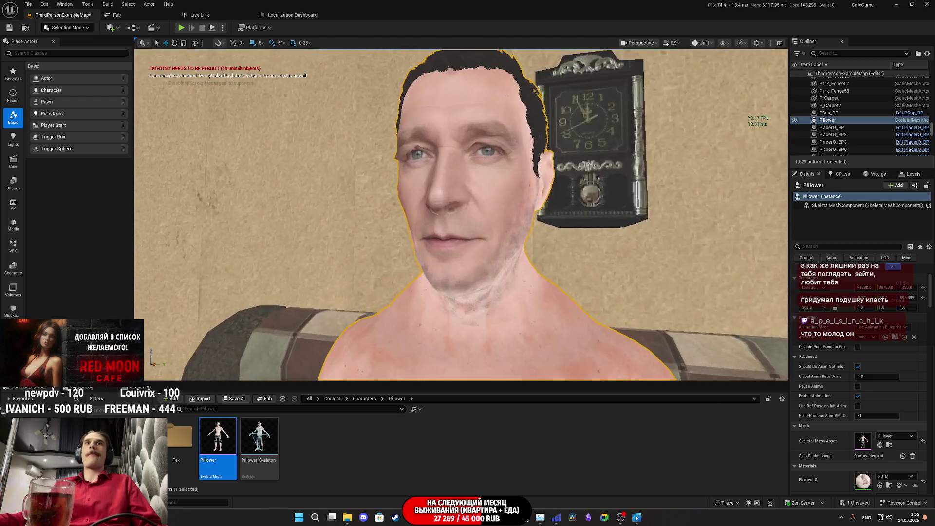
pyautogui.click(706, 43)
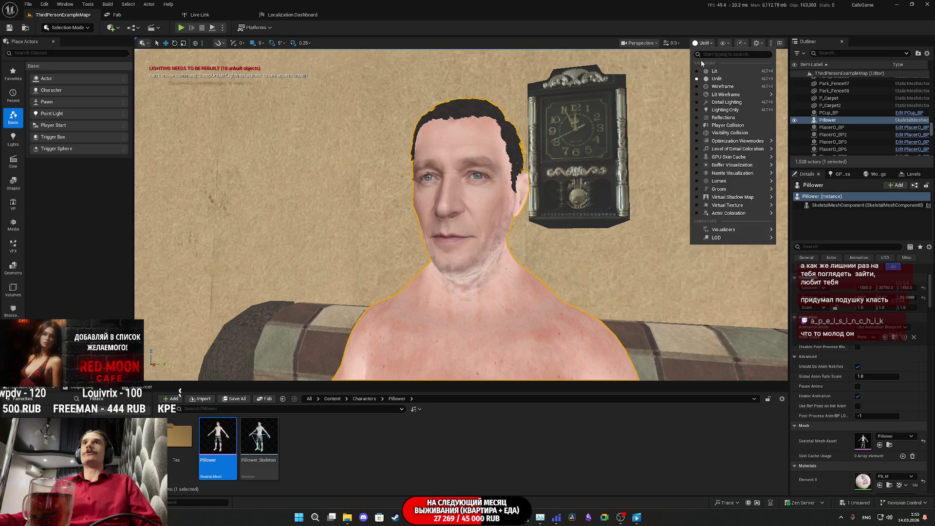
# Step: Switch the viewport back to Lit, then bring the Chrome Twitch stream dashboard forward
pyautogui.click(700, 72)
pyautogui.scroll(-6, 570, 233)
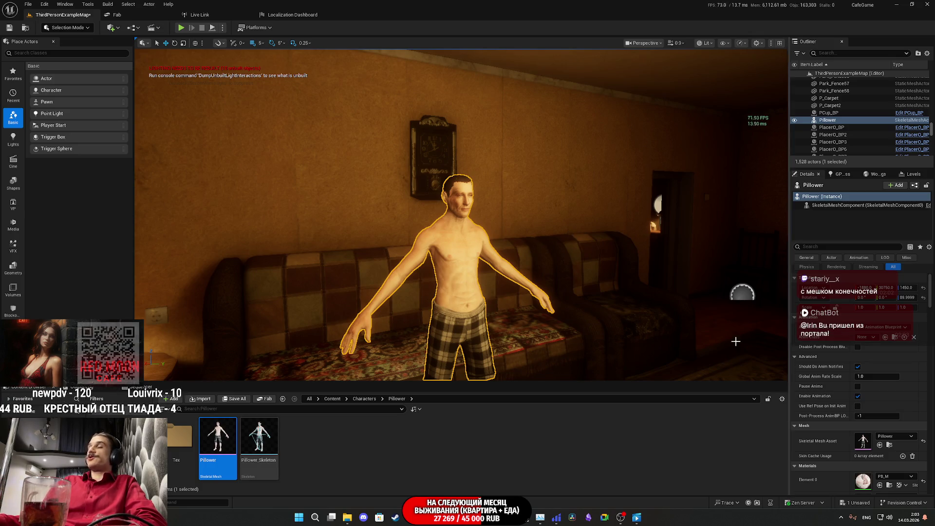
pyautogui.click(396, 517)
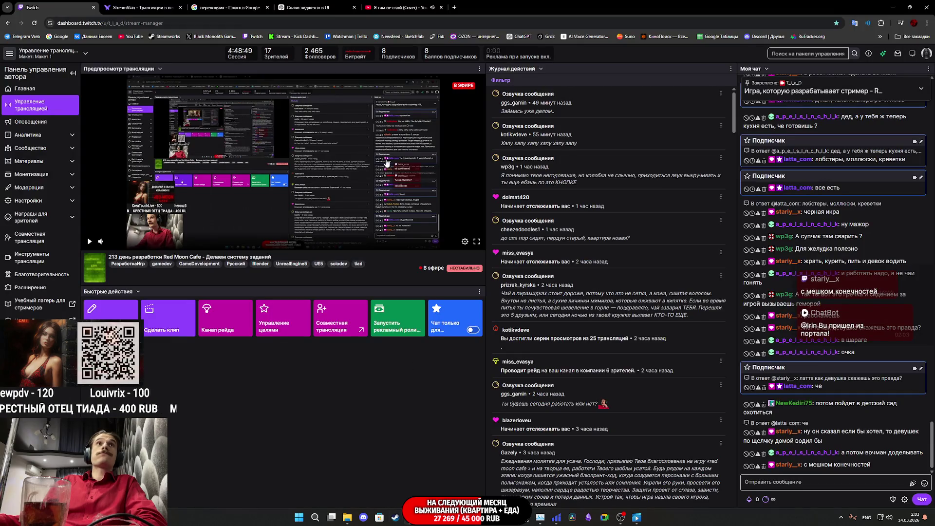
pyautogui.click(141, 7)
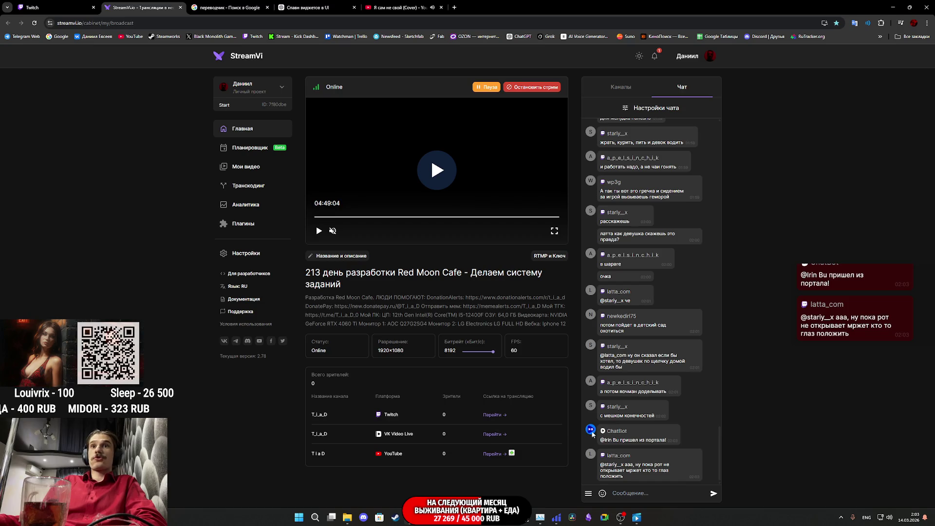
pyautogui.middleClick(489, 440)
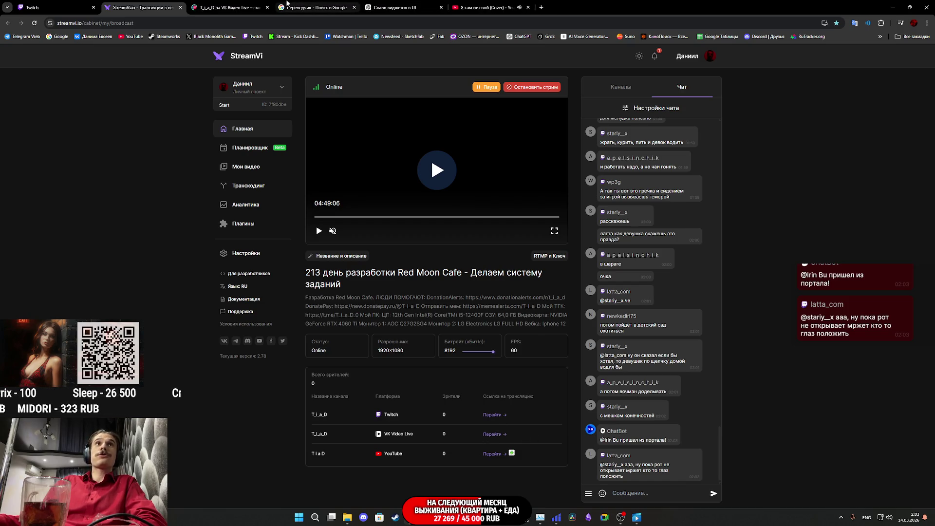
pyautogui.click(250, 10)
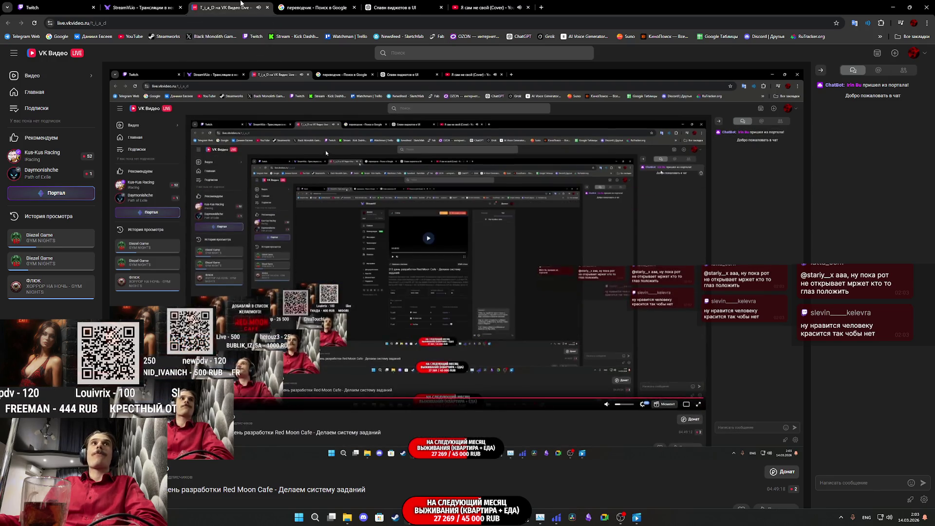
pyautogui.middleClick(241, 3)
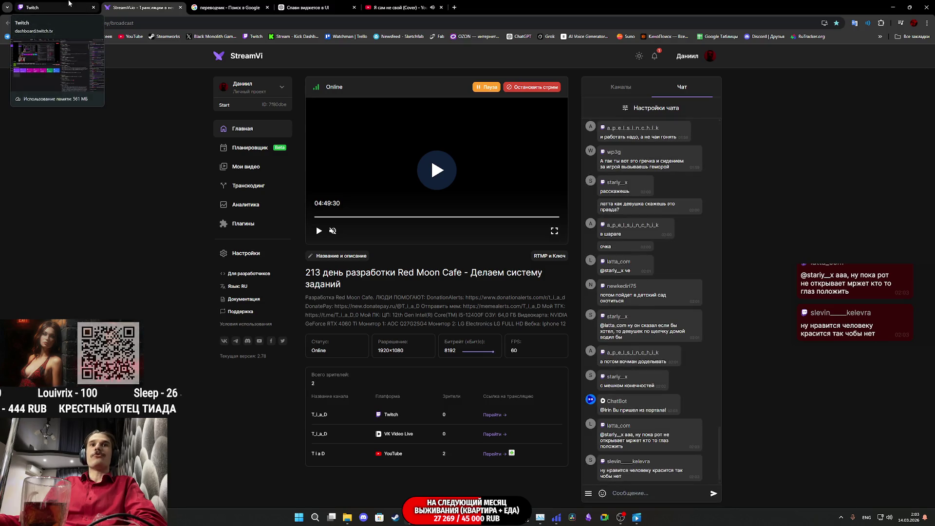
pyautogui.click(69, 3)
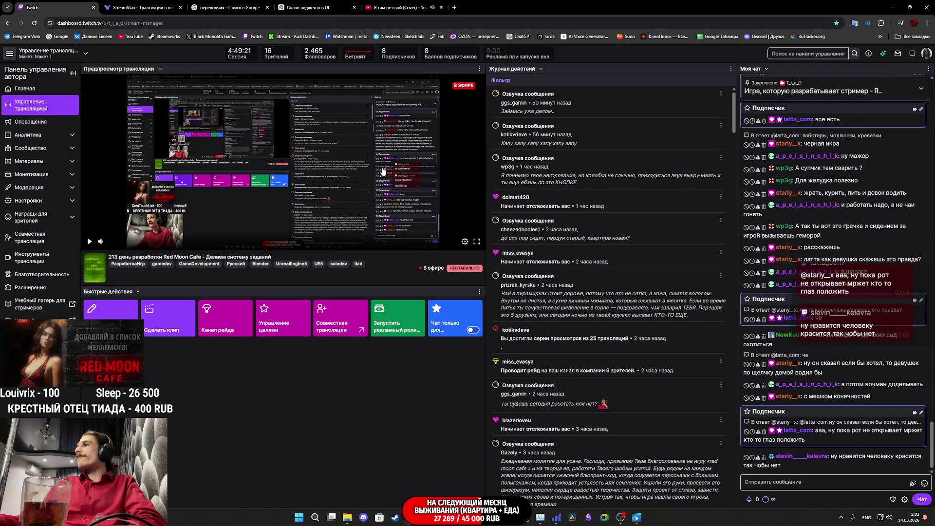
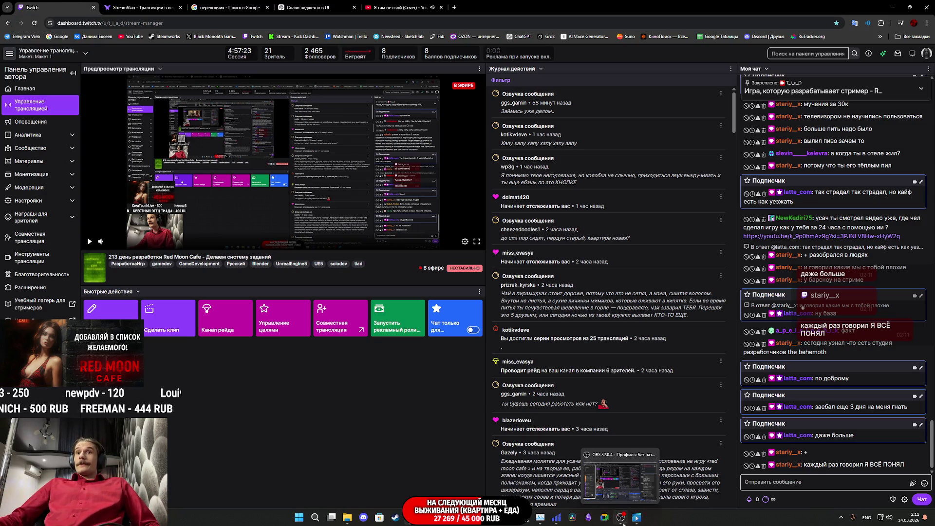
# Step: Switch from the Twitch dashboard to the Unreal Engine blueprint editor
pyautogui.moveTo(635, 519)
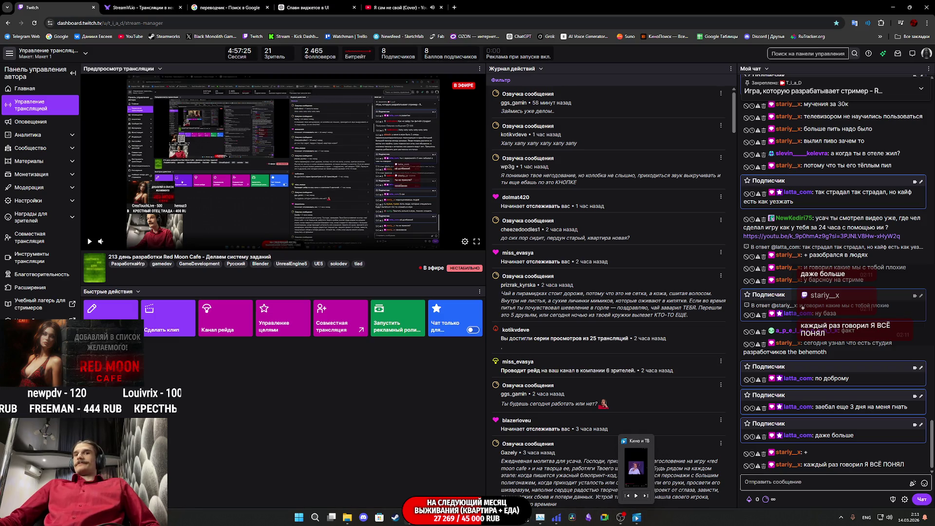
pyautogui.click(444, 517)
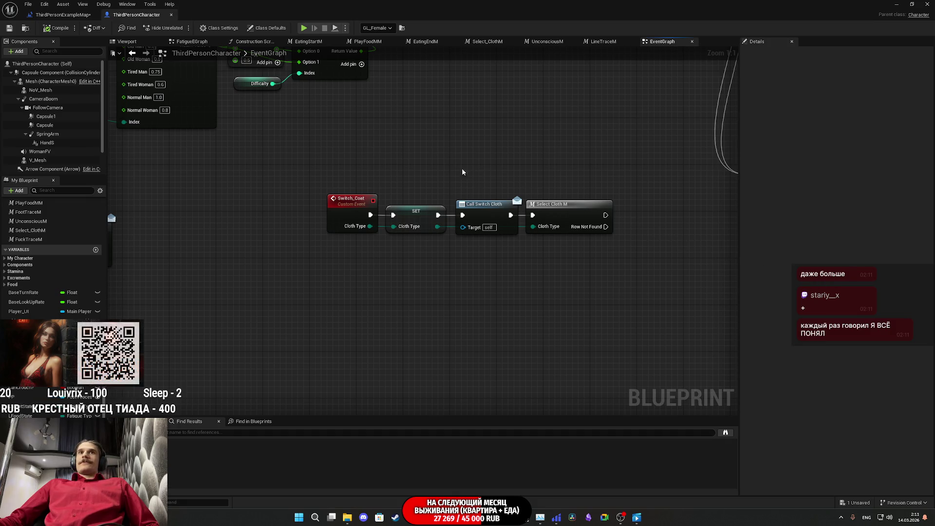
# Step: Save the ThirdPersonExampleMap level blueprint, then glance at the ThirdPersonCharacter blueprint
pyautogui.click(61, 15)
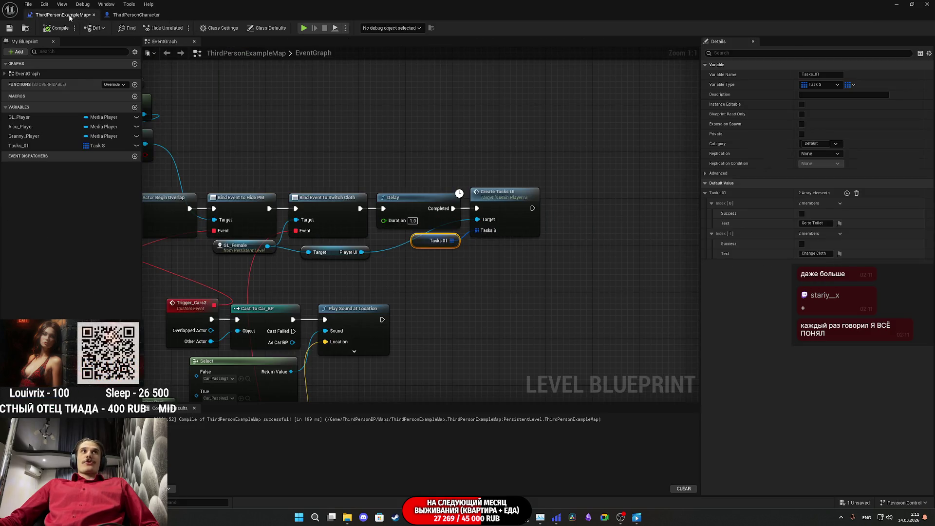
pyautogui.click(13, 29)
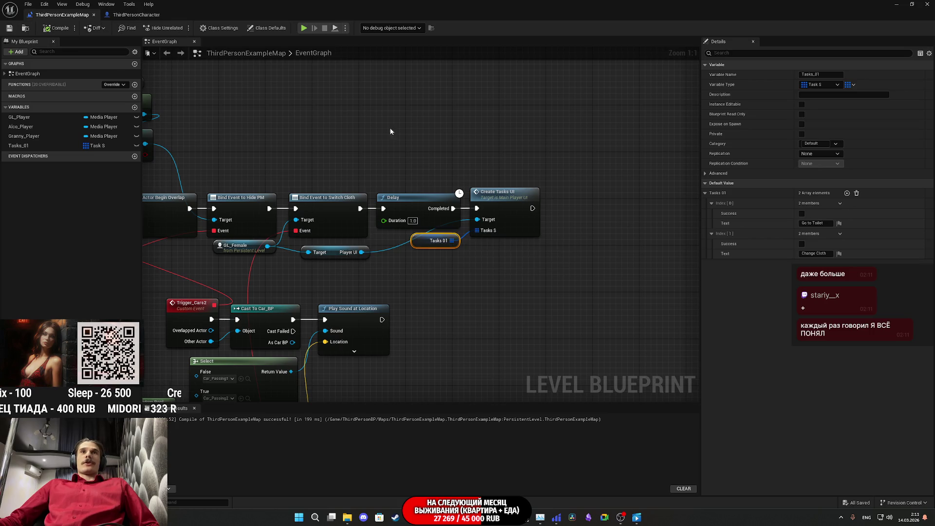
pyautogui.click(136, 17)
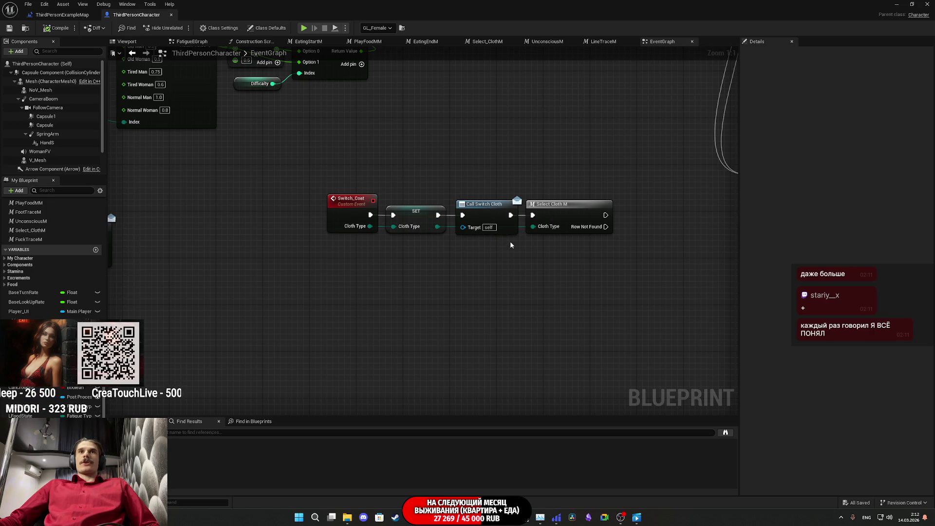
# Step: Return to the level blueprint and frame the Bind Event, Delay and Create Tasks UI nodes
pyautogui.click(62, 15)
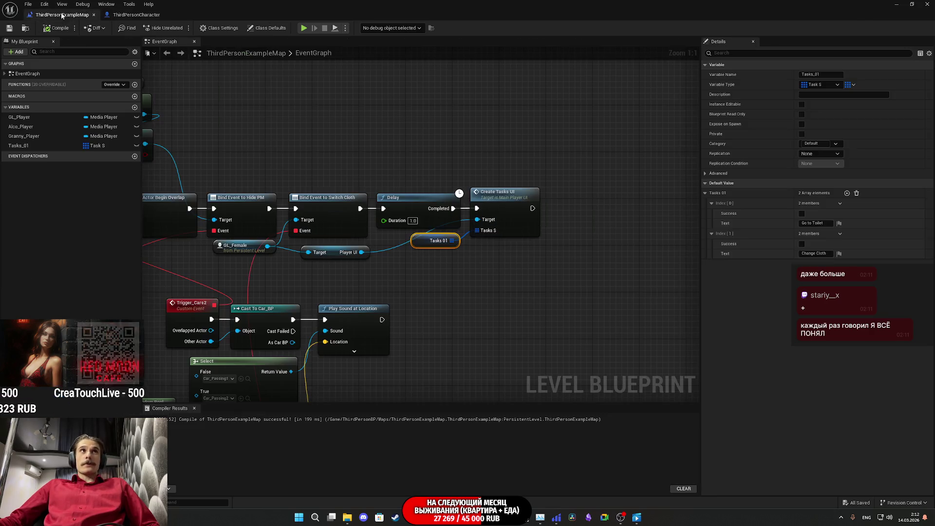
pyautogui.click(426, 136)
pyautogui.moveTo(425, 136); pyautogui.dragTo(480, 112)
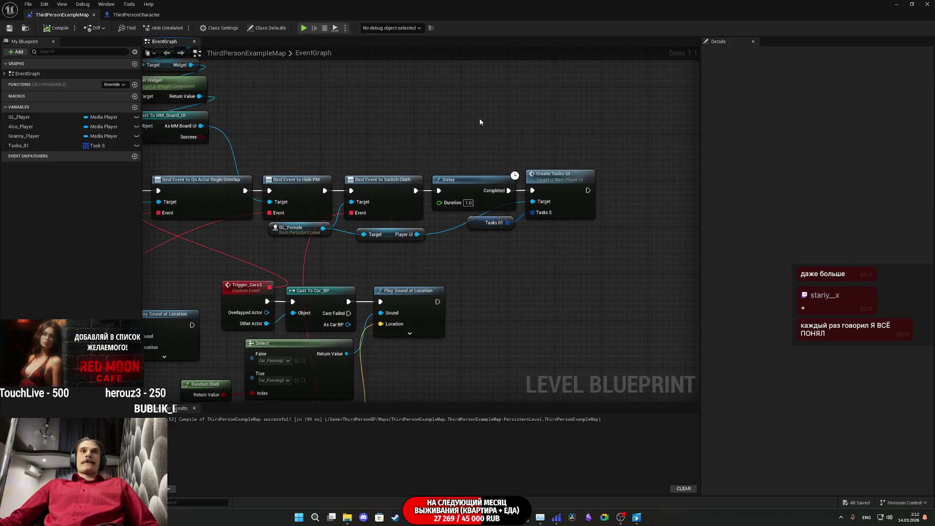
pyautogui.scroll(-3, 479, 122)
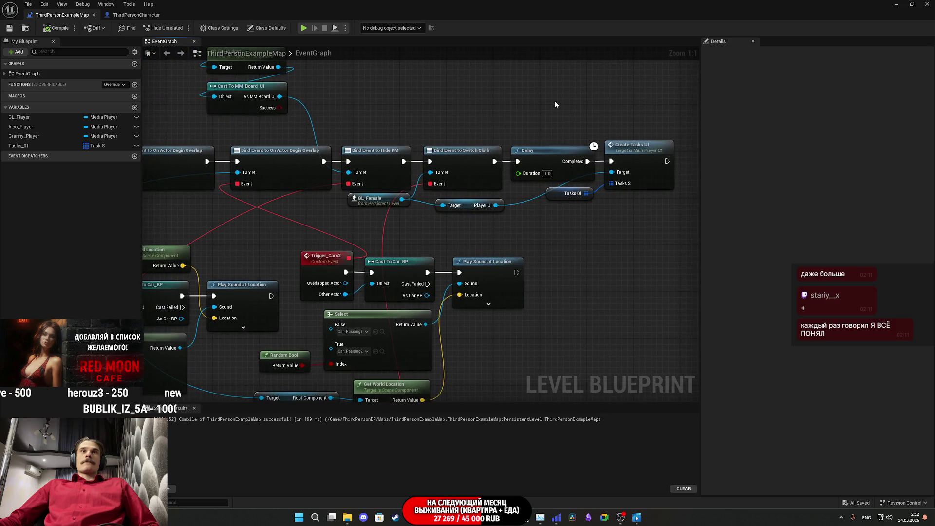
pyautogui.moveTo(518, 191); pyautogui.dragTo(548, 171)
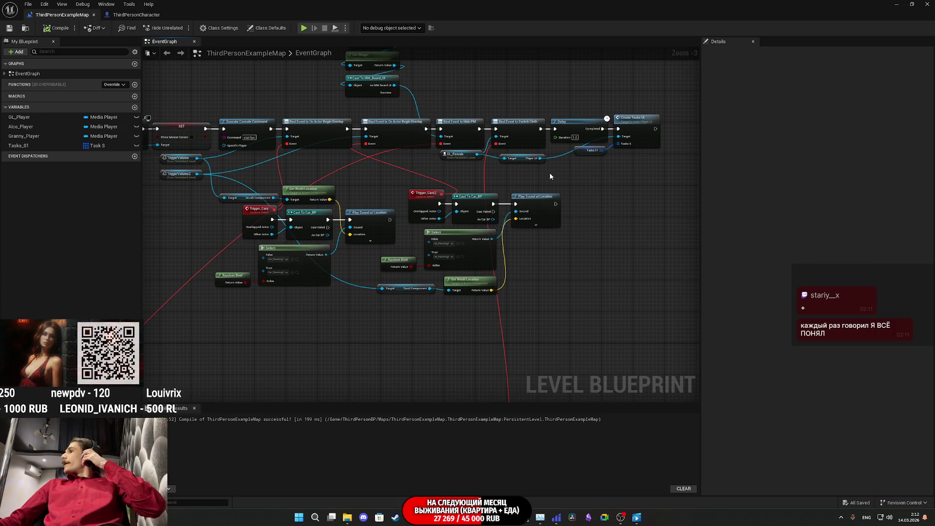
# Step: Add a Print String node chained after Play Sound at Location
pyautogui.scroll(3, 560, 189)
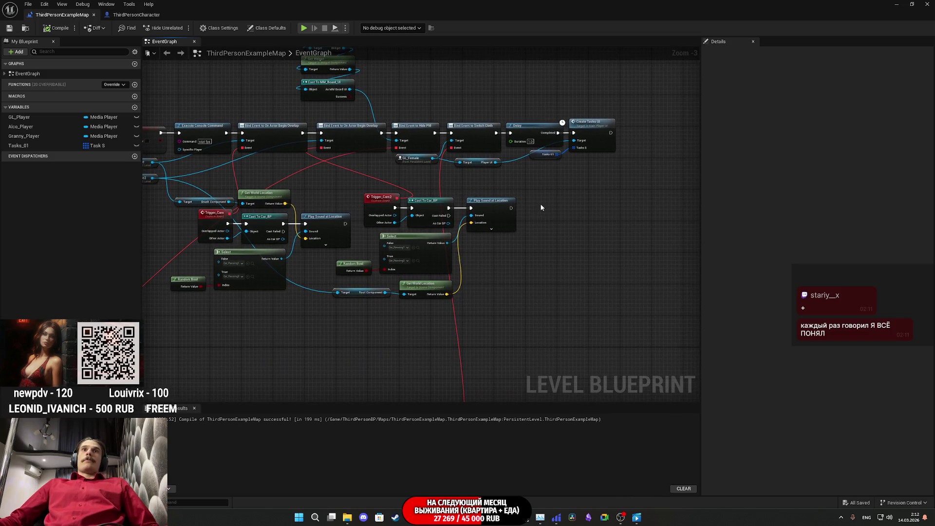
pyautogui.moveTo(501, 204)
pyautogui.mouseDown()
pyautogui.moveTo(532, 221)
pyautogui.moveTo(523, 214)
pyautogui.mouseUp()
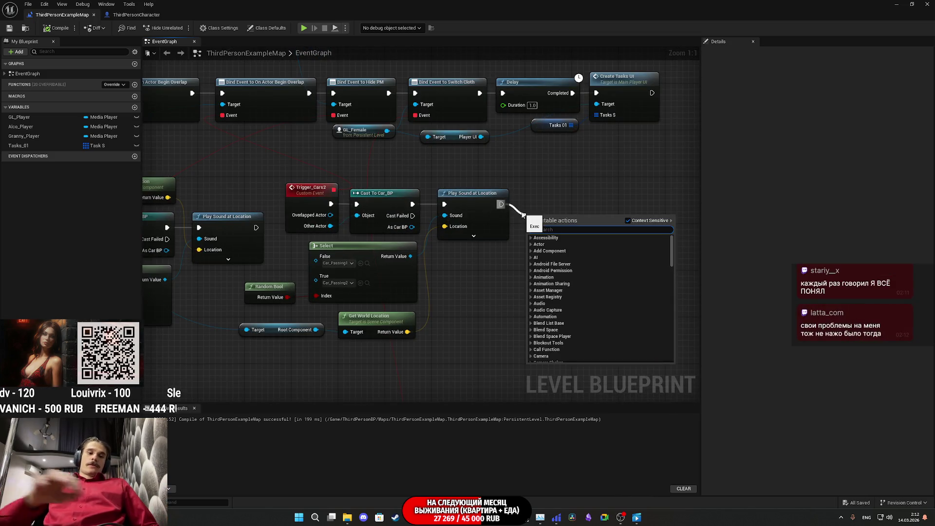
pyautogui.write('print')
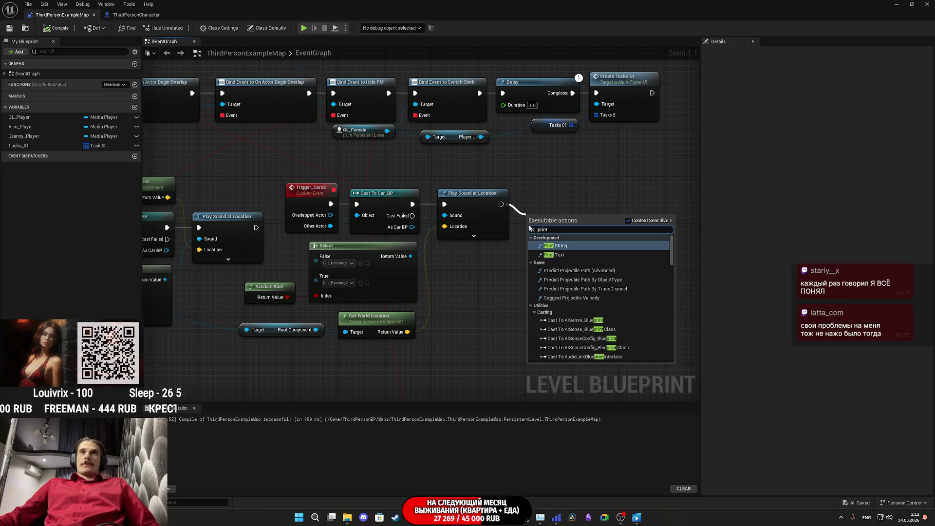
pyautogui.click(564, 246)
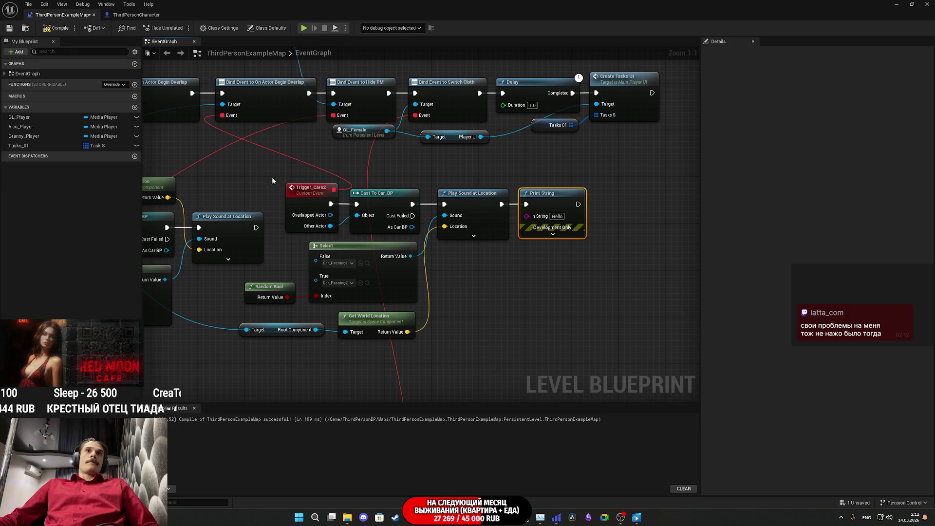
# Step: Move the Print String node and wire it to run after Set Array Elem in Update_Tasks
pyautogui.moveTo(545, 193); pyautogui.dragTo(557, 315)
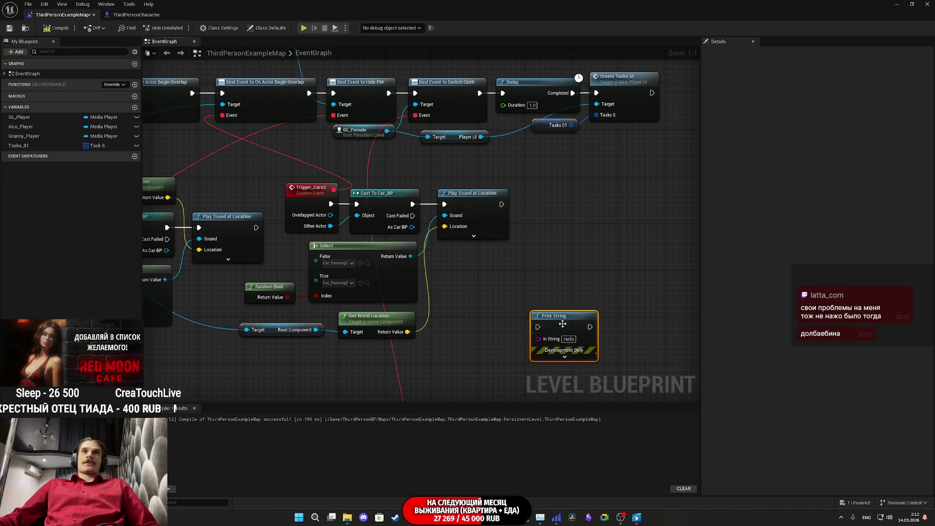
pyautogui.scroll(-5, 581, 271)
pyautogui.scroll(2, 581, 272)
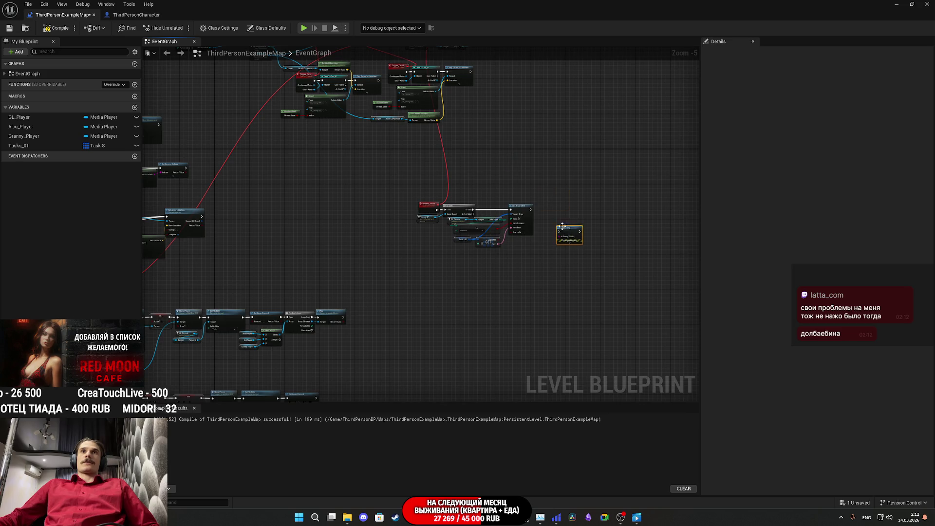
pyautogui.scroll(3, 509, 204)
pyautogui.moveTo(497, 202)
pyautogui.mouseDown()
pyautogui.moveTo(577, 260)
pyautogui.moveTo(545, 197)
pyautogui.mouseUp()
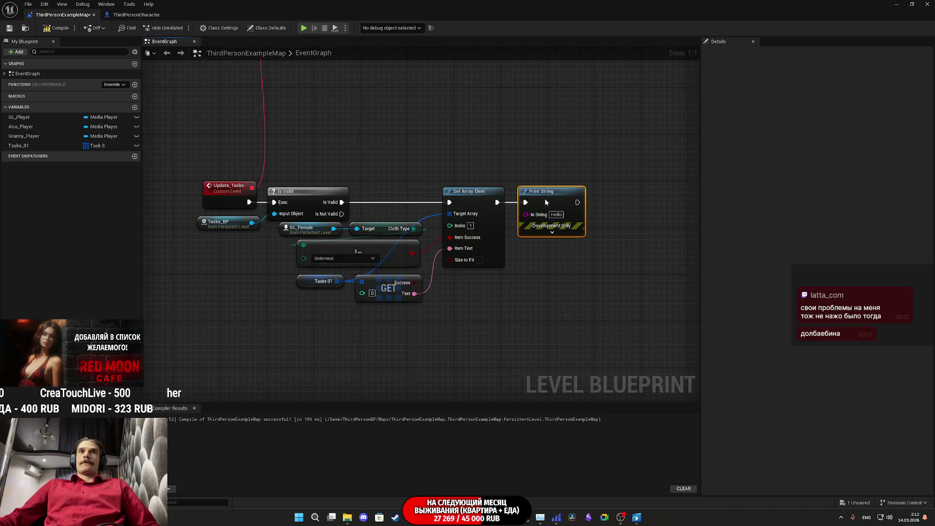
pyautogui.click(516, 155)
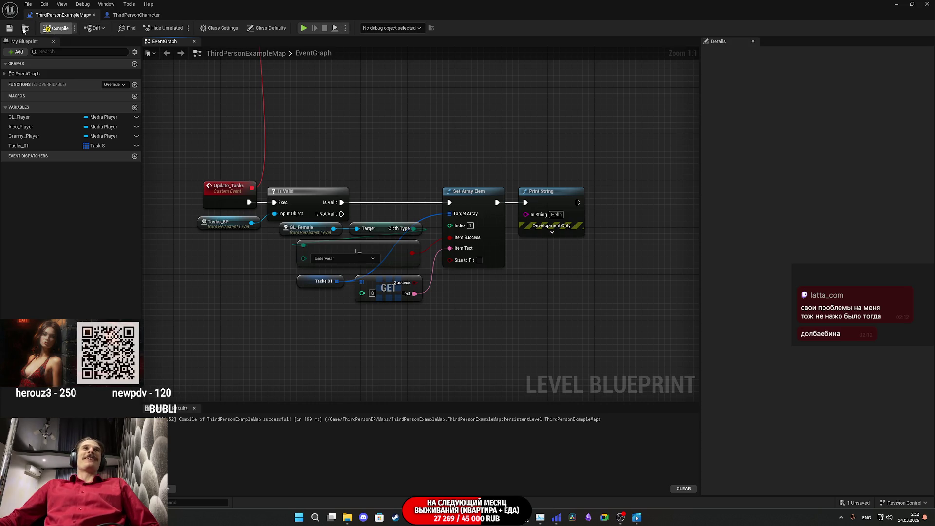
# Step: Compile and save the level blueprint, then close it to return to the level viewport
pyautogui.click(48, 30)
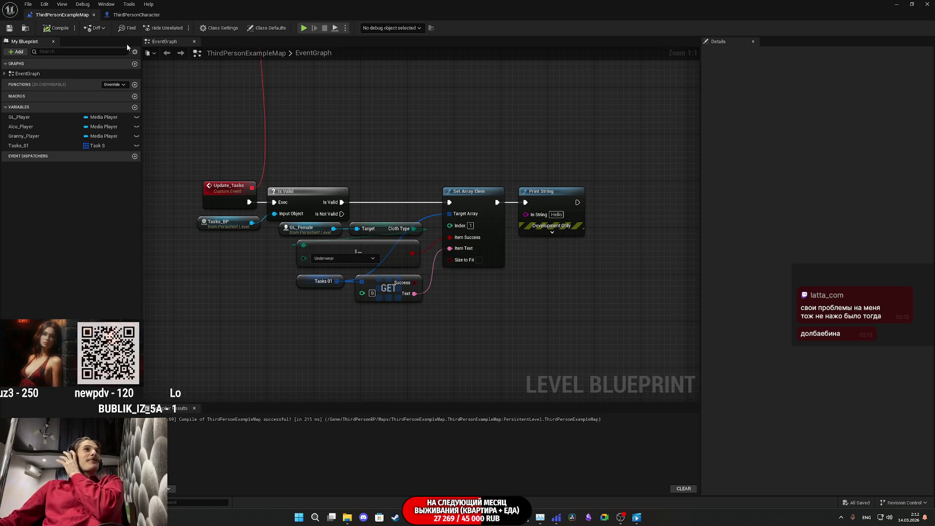
pyautogui.click(896, 4)
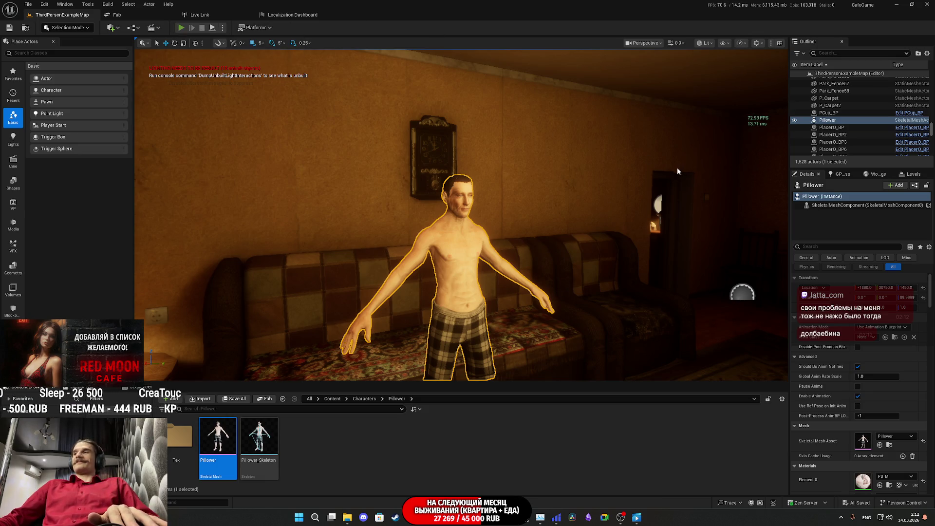
# Step: Play-test by taking the red shirt from the closet, then reopen the Level Blueprint graph
pyautogui.hotkey('alt', 'p')
pyautogui.press('F11')
pyautogui.press('w')
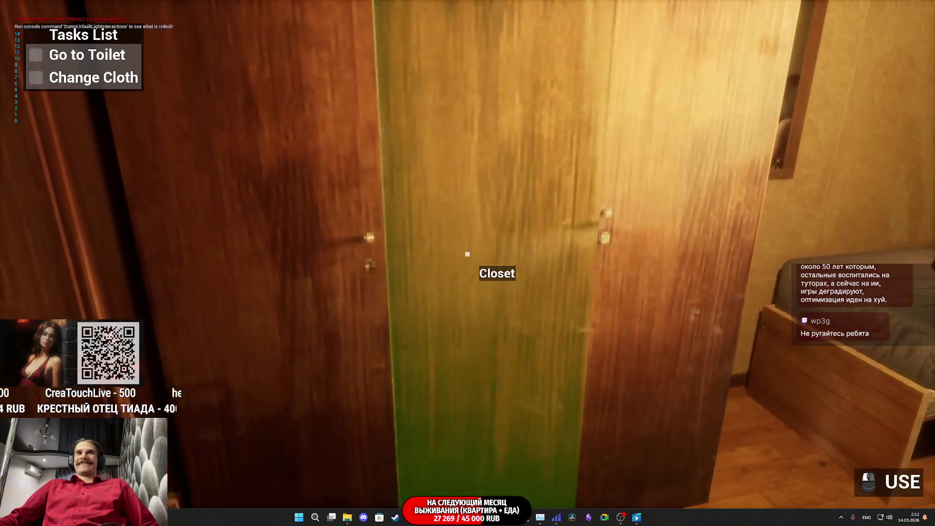
pyautogui.click(467, 254)
pyautogui.click(468, 253)
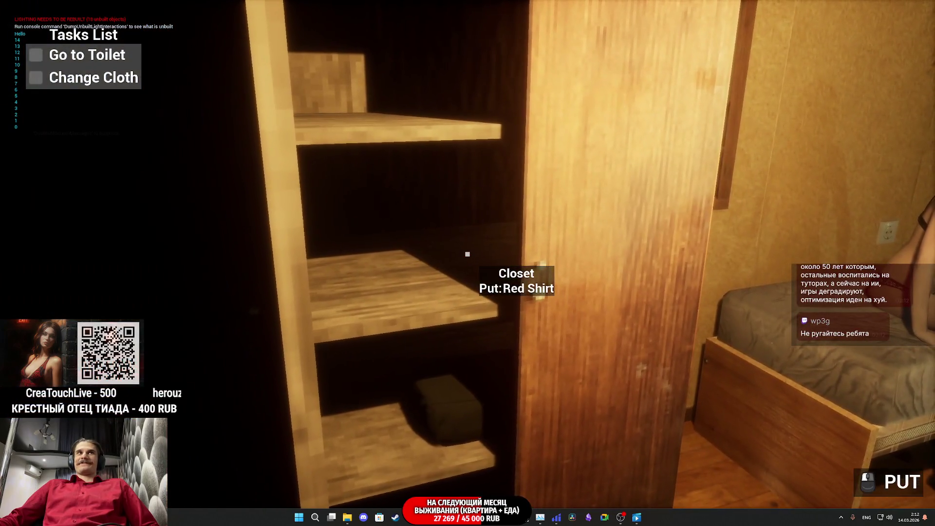
pyautogui.press('Escape')
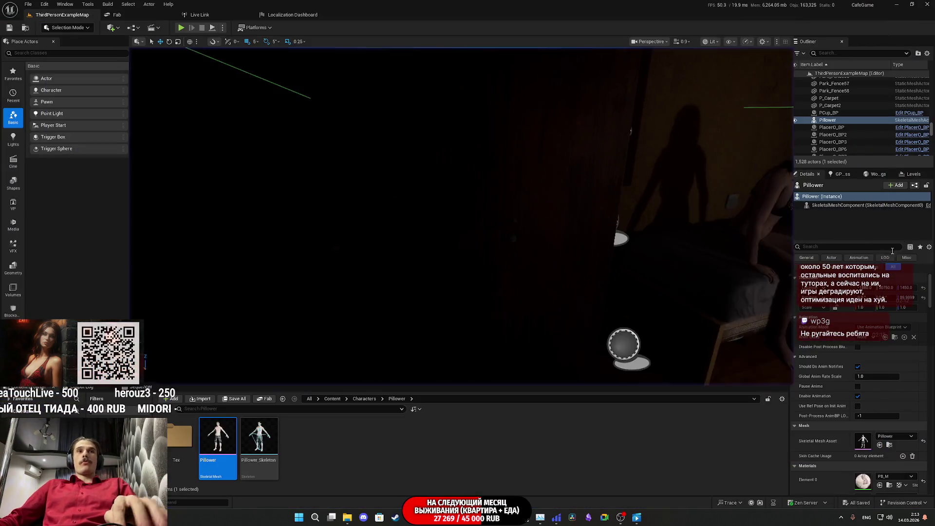
pyautogui.click(481, 486)
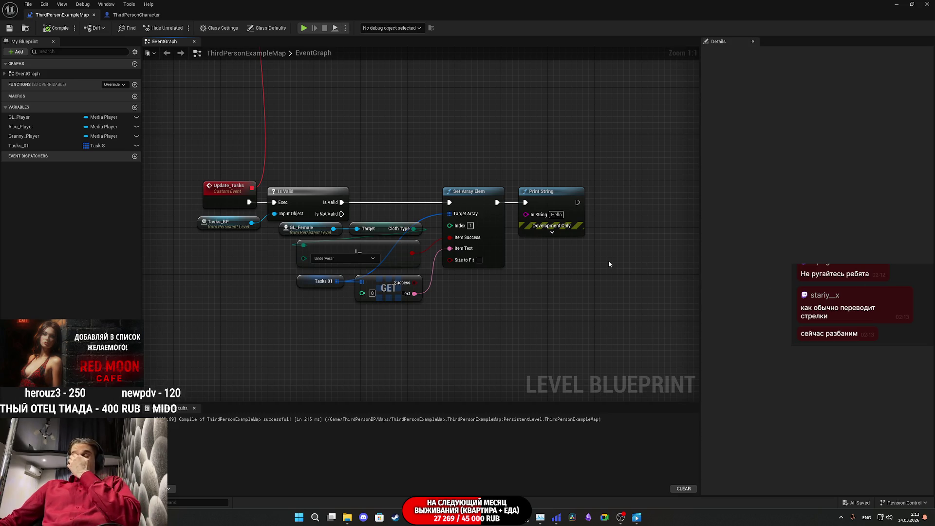
pyautogui.moveTo(622, 262); pyautogui.dragTo(530, 155)
pyautogui.click(663, 208)
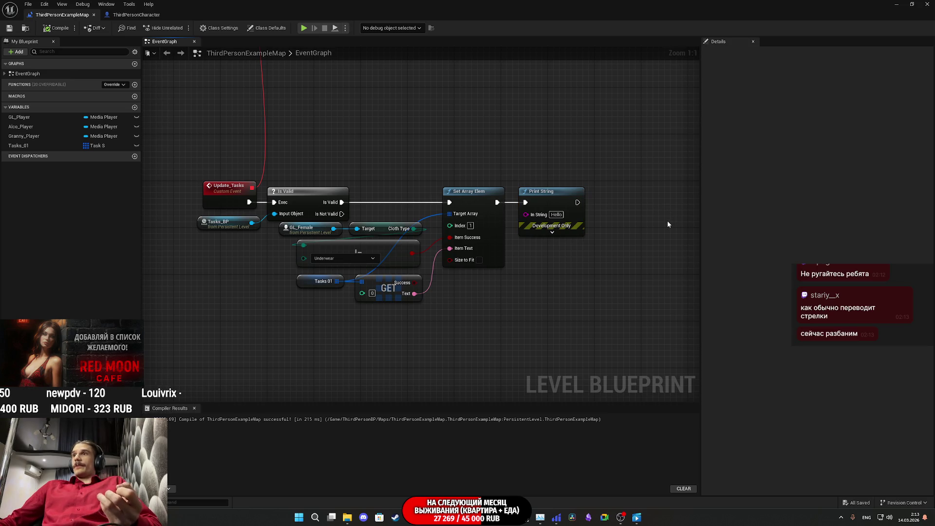
pyautogui.moveTo(651, 267); pyautogui.dragTo(557, 176)
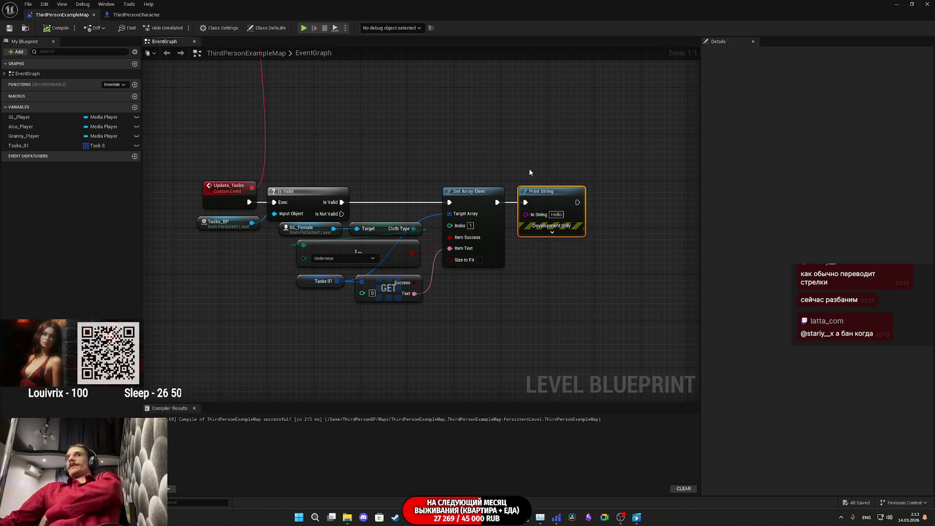
pyautogui.moveTo(650, 287); pyautogui.dragTo(513, 146)
pyautogui.moveTo(633, 274); pyautogui.dragTo(508, 145)
pyautogui.moveTo(638, 257); pyautogui.dragTo(511, 164)
pyautogui.click(637, 264)
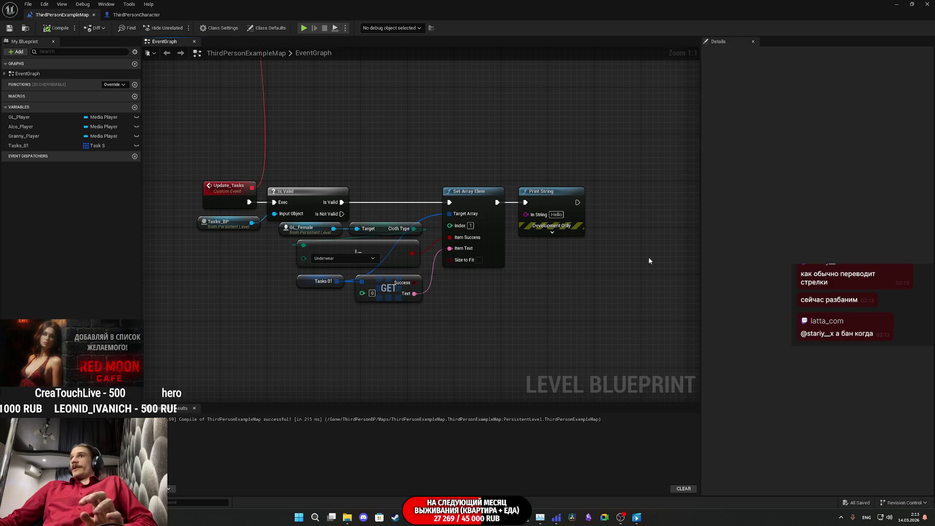
pyautogui.moveTo(646, 257); pyautogui.dragTo(511, 165)
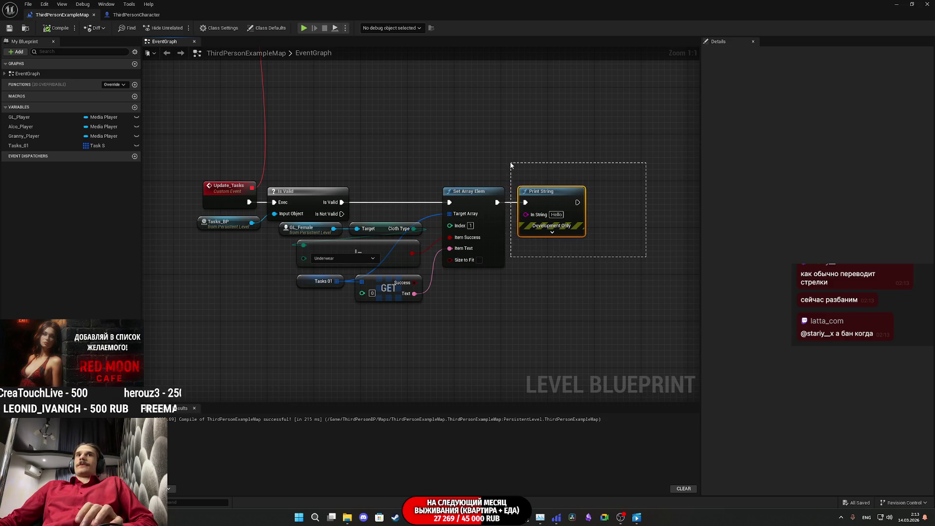
pyautogui.click(530, 168)
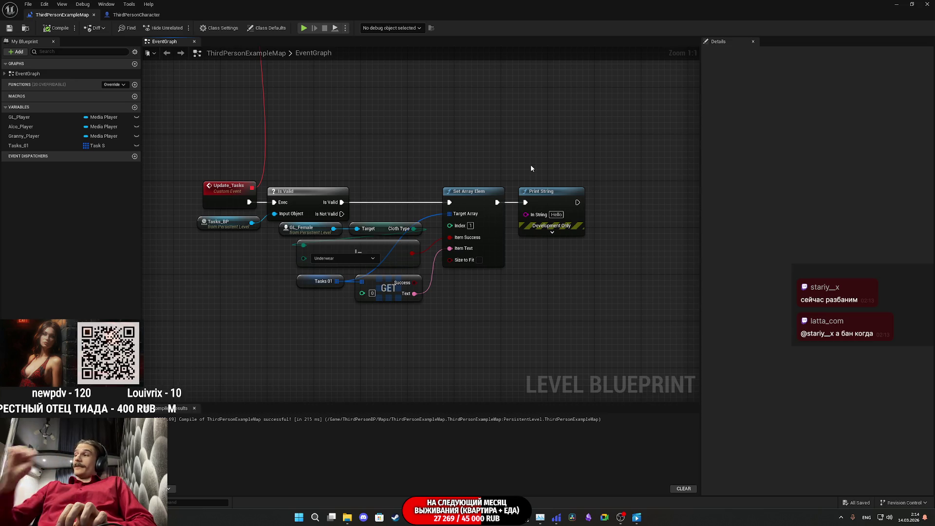
pyautogui.moveTo(634, 250); pyautogui.dragTo(511, 161)
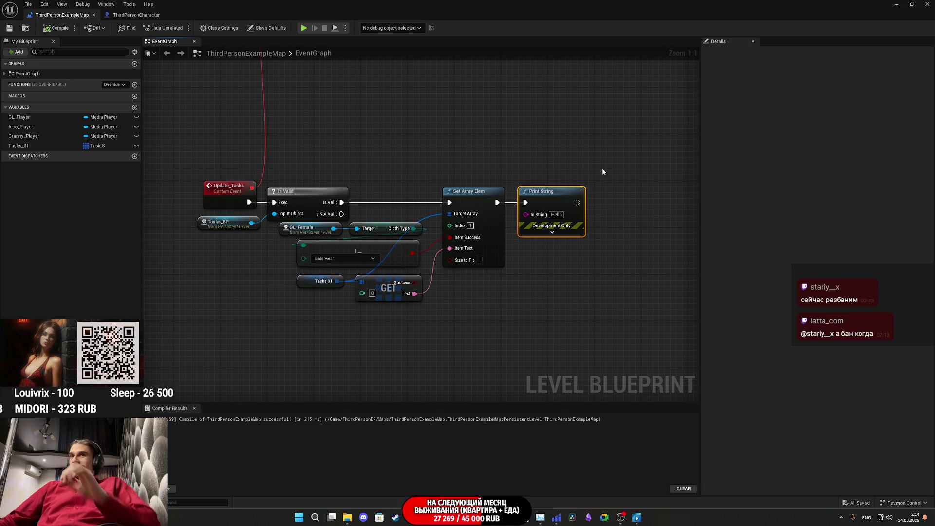
pyautogui.moveTo(626, 207); pyautogui.dragTo(612, 172)
pyautogui.click(602, 226)
pyautogui.moveTo(602, 226); pyautogui.dragTo(546, 185)
# Step: Delete the Print String node and recompile and save the level blueprint
pyautogui.press('Delete')
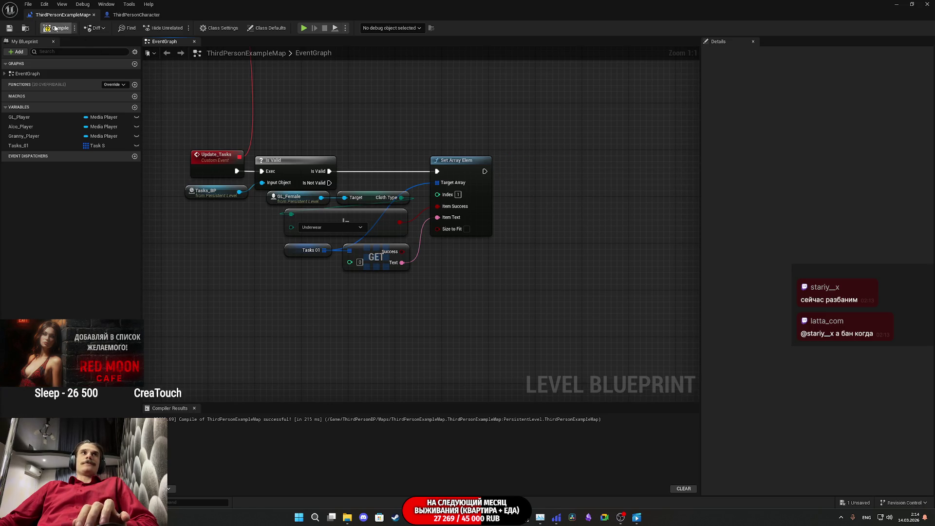
pyautogui.click(9, 30)
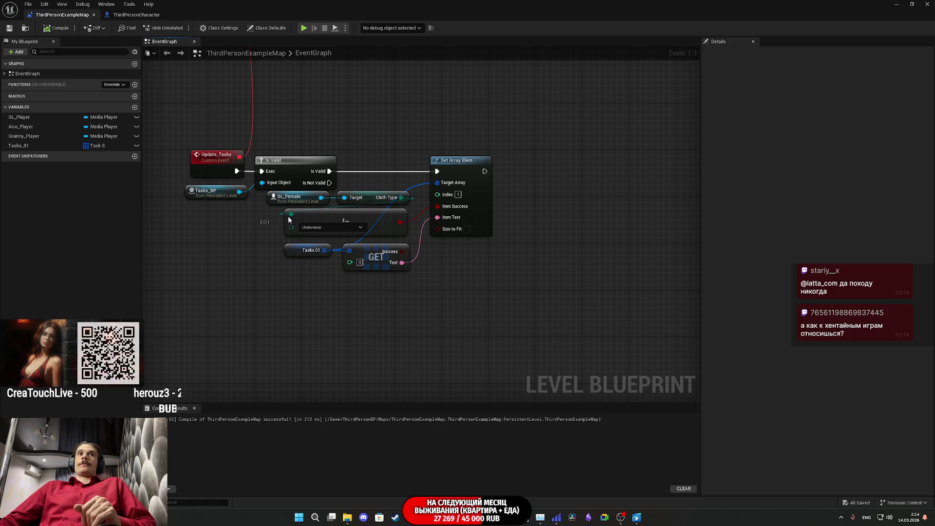
pyautogui.moveTo(278, 222); pyautogui.dragTo(411, 236)
pyautogui.click(555, 229)
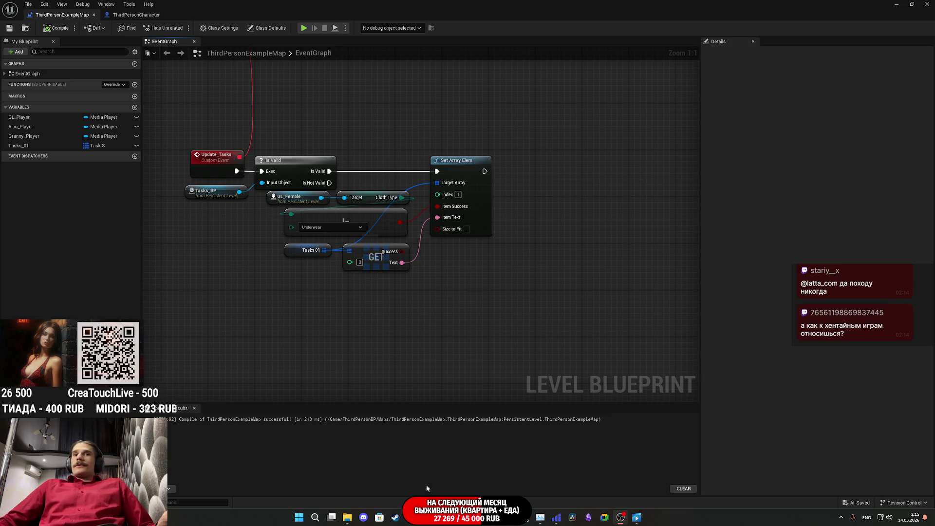
# Step: Switch to the web browser and search 'хентайным играм' in a new tab
pyautogui.hotkey('alt', 'Tab')
pyautogui.click(456, 7)
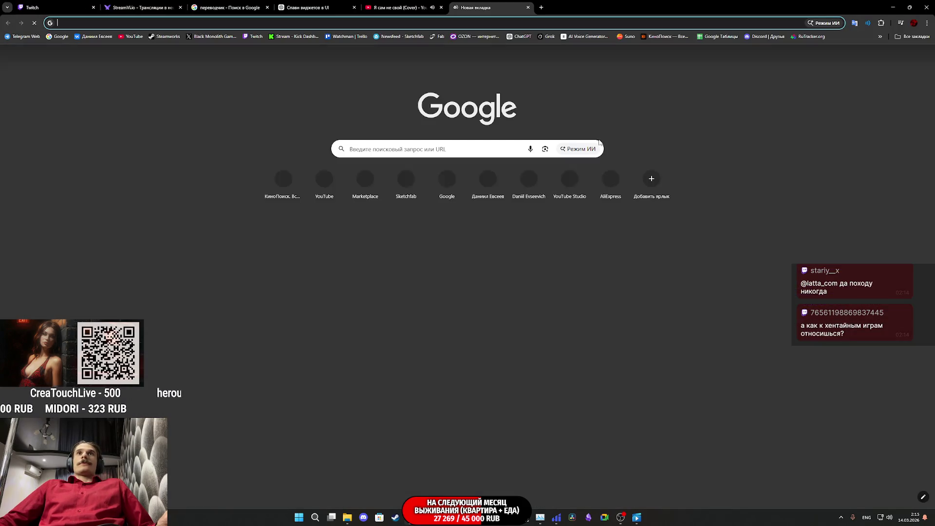
pyautogui.write('хентайным играм')
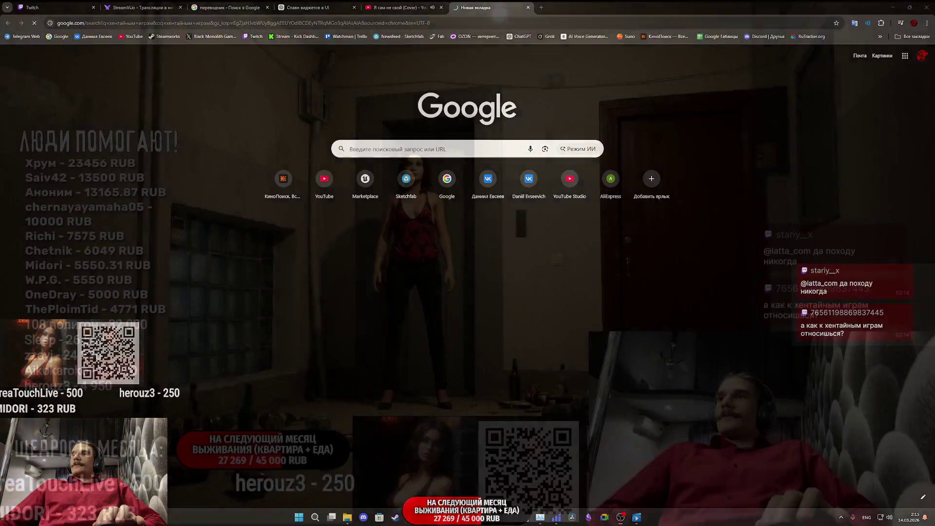